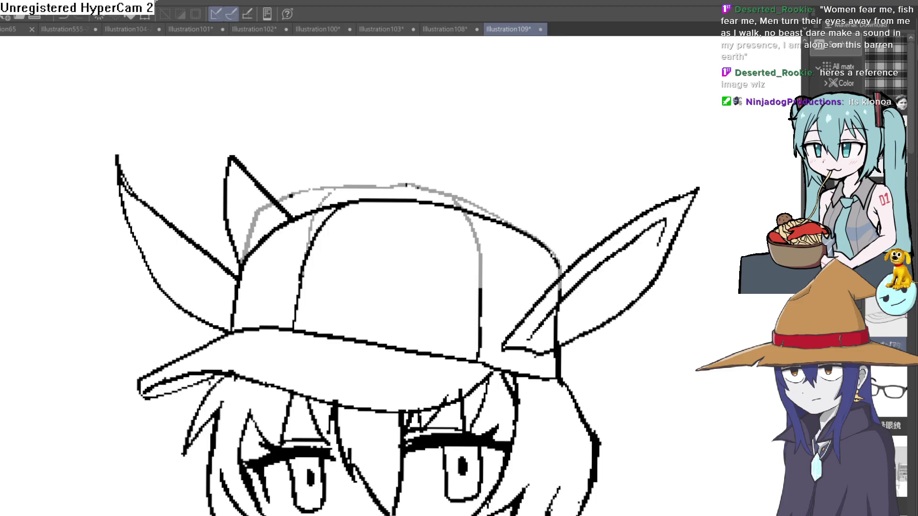
Lasso the left pointed ear, trial-erase it, restore it and drop the selection
mouse_move(589, 245)
left_mouse_down()
mouse_move(541, 280)
mouse_move(505, 351)
mouse_move(607, 332)
mouse_move(721, 190)
mouse_move(583, 245)
left_mouse_up()
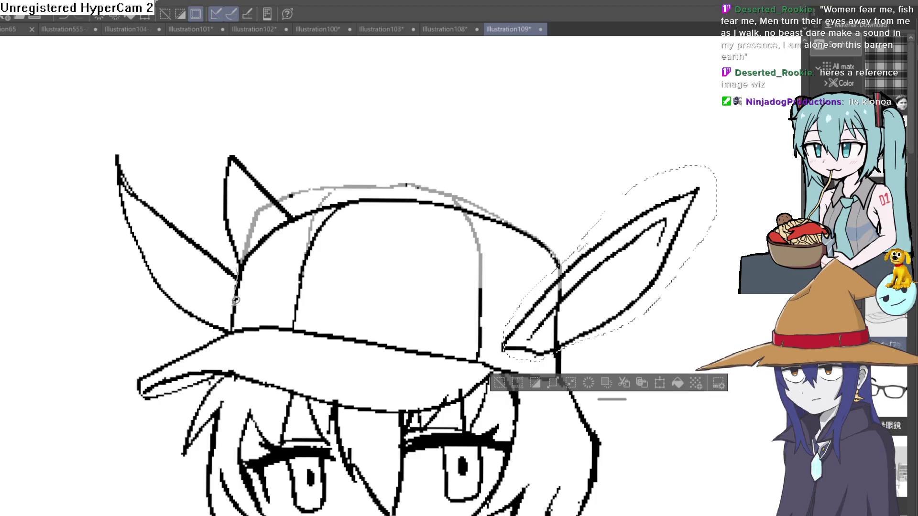
left_click_drag(229, 328, 149, 292)
left_click_drag(117, 239, 113, 126)
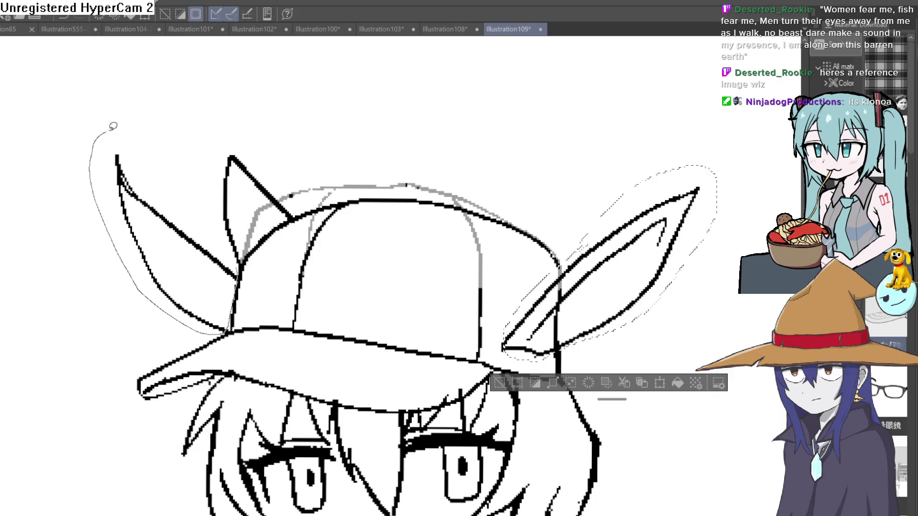
left_click_drag(209, 233, 235, 265)
key("Delete")
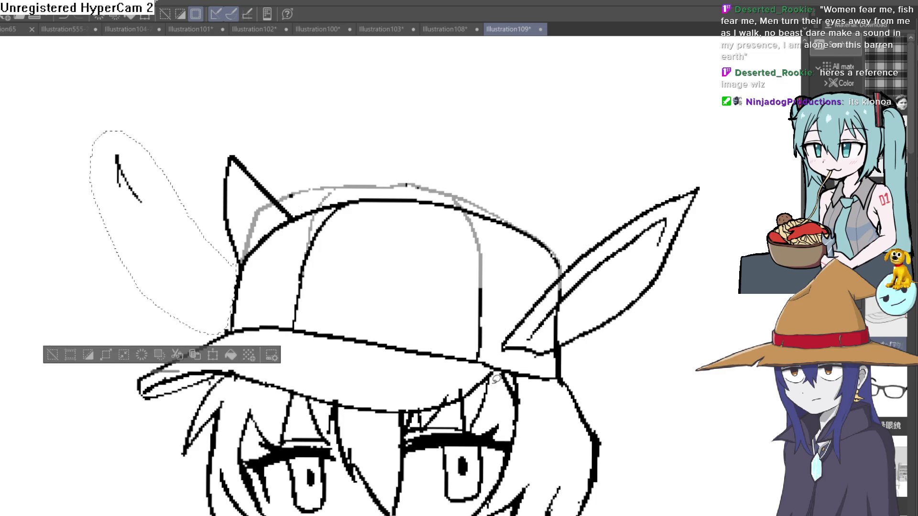
key("ctrl+z")
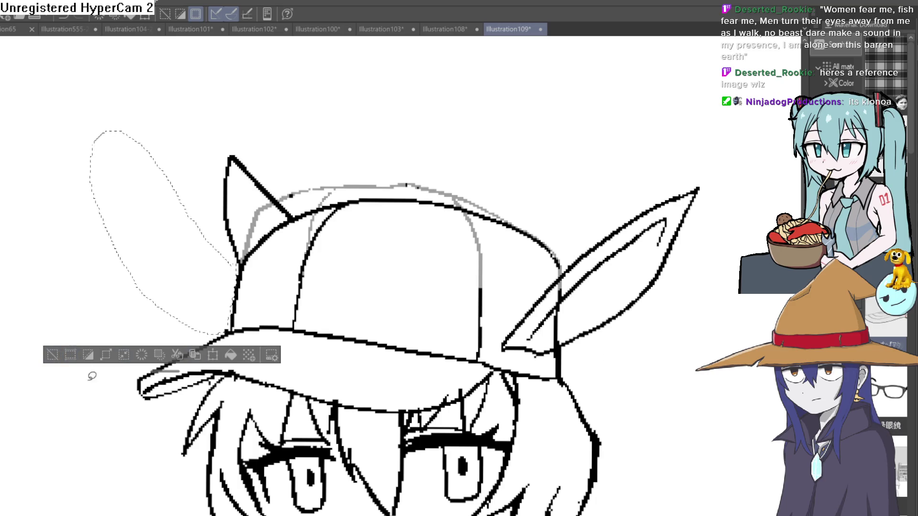
key("ctrl+d")
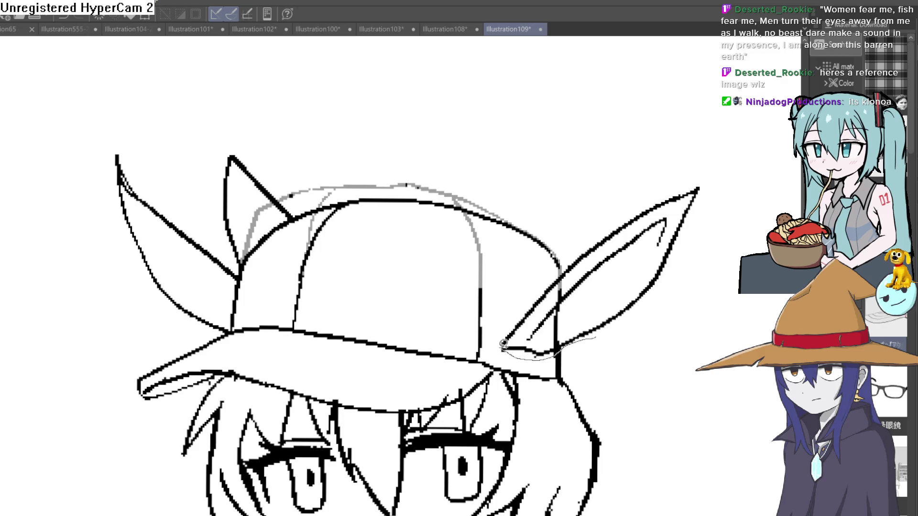
Select and trial-erase the right ear, restore it, and turn the grey cap outline solid black
left_click_drag(682, 272, 595, 337)
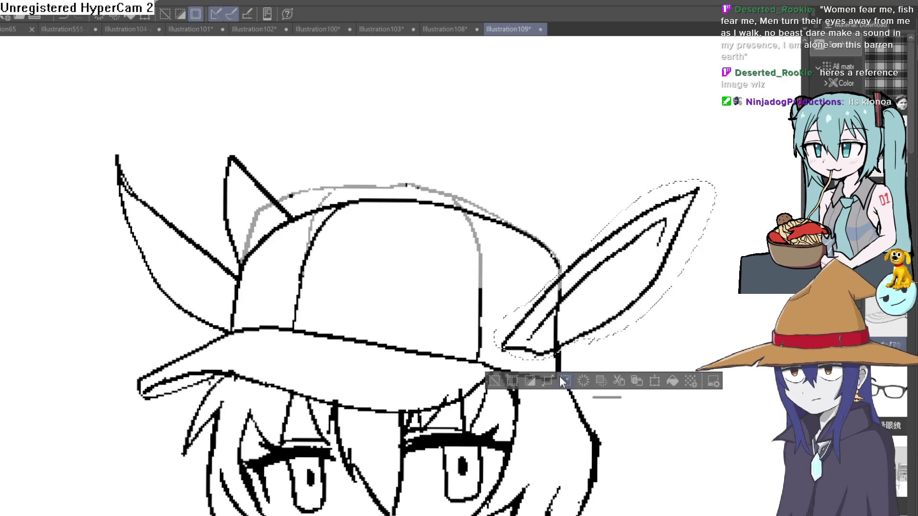
key("Delete")
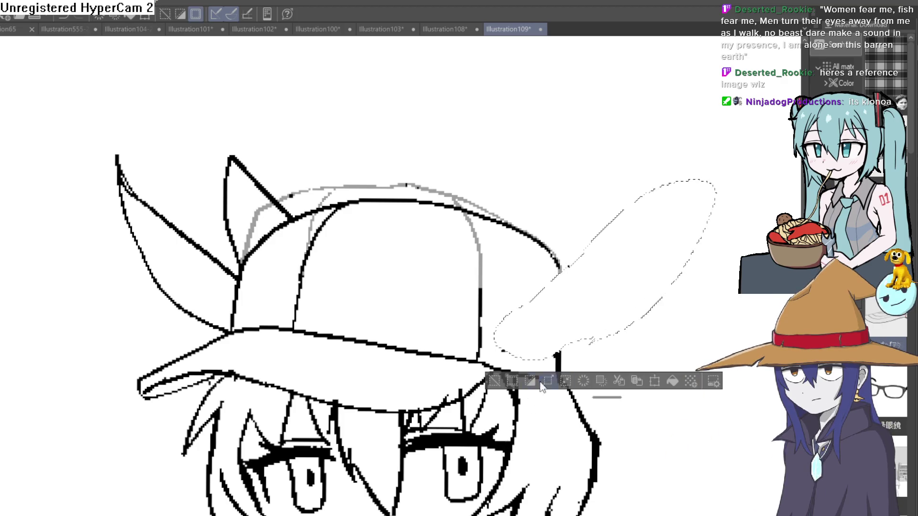
key("ctrl+z")
key("ctrl+d")
key("ctrl+z")
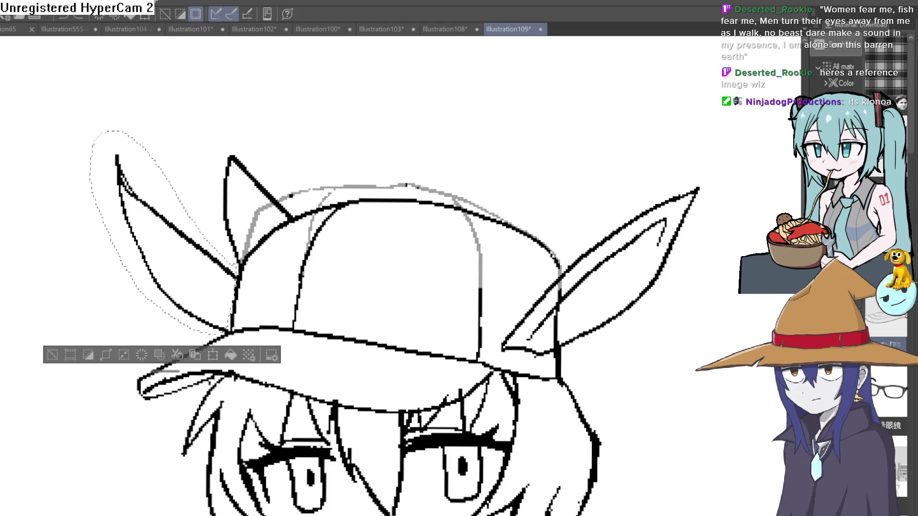
key("ctrl+z")
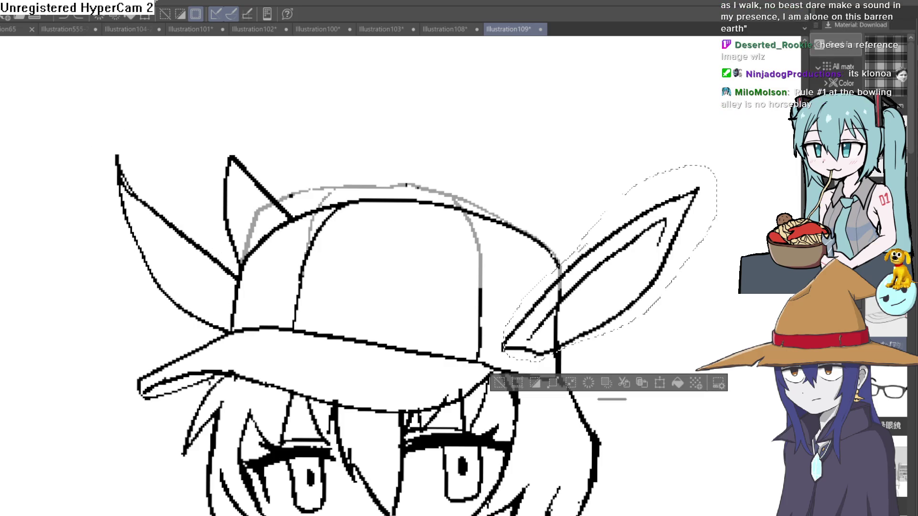
key("ctrl+z")
key("ctrl+z")
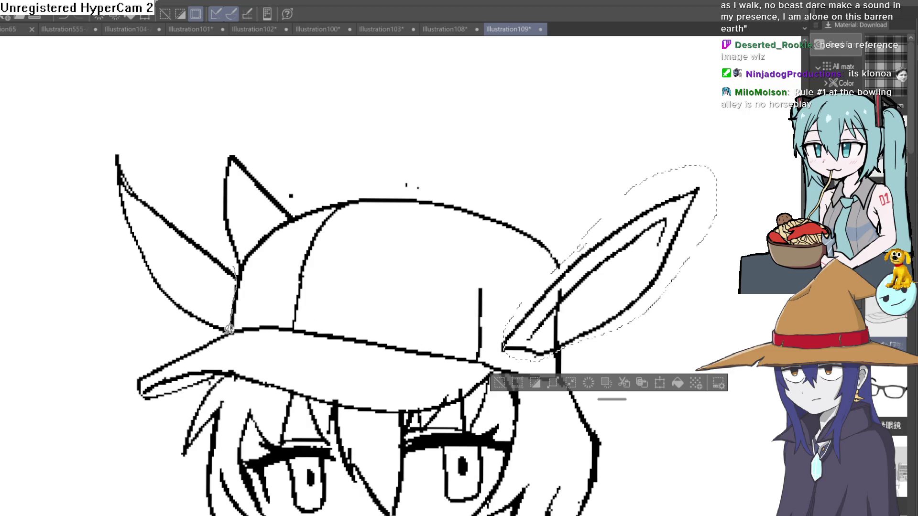
Add the left ear to the selection, erase both ears, and deselect
mouse_move(229, 329)
left_mouse_down()
mouse_move(98, 204)
mouse_move(211, 221)
mouse_move(236, 267)
left_mouse_up()
key("Delete")
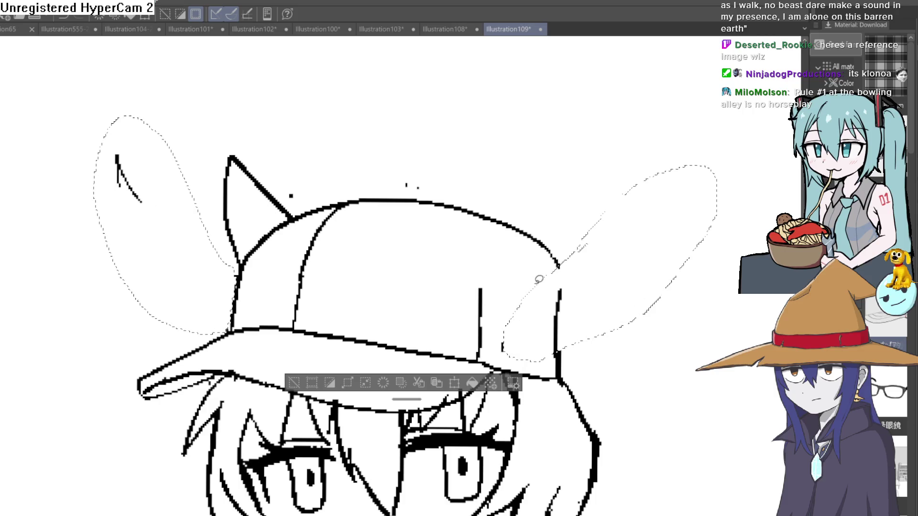
key("ctrl+d")
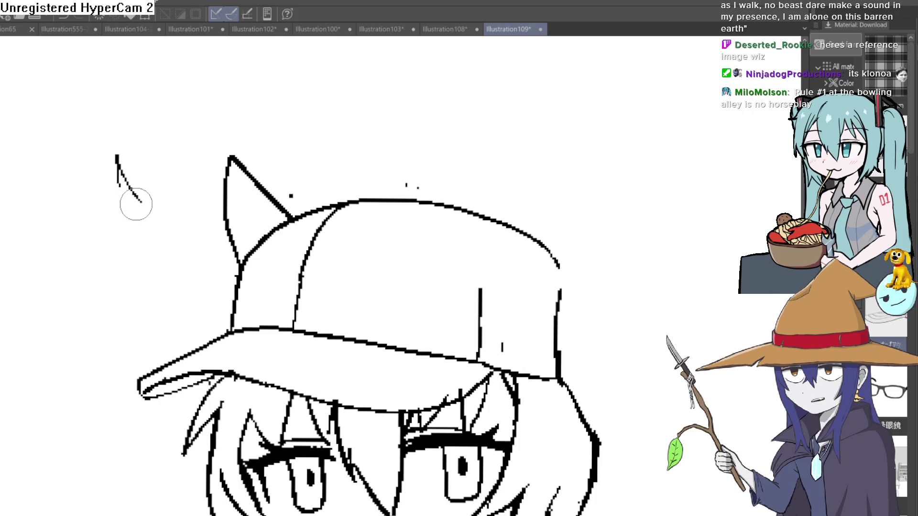
Pan, zoom out and tilt the canvas slightly to frame the whole capped head
left_click_drag(613, 381, 588, 216)
scroll(588, 216, "down", 4)
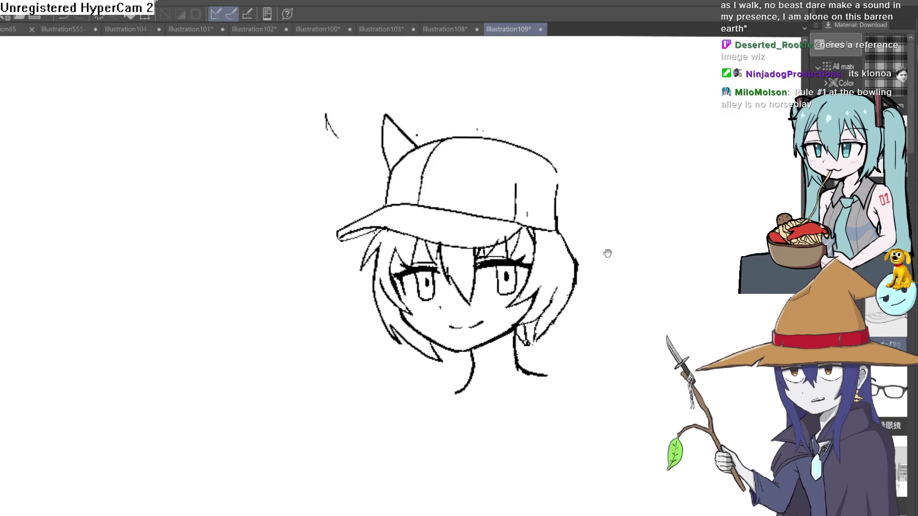
mouse_move(592, 279)
left_mouse_down()
mouse_move(577, 303)
mouse_move(549, 286)
mouse_move(549, 348)
mouse_move(563, 281)
mouse_move(655, 38)
left_mouse_up()
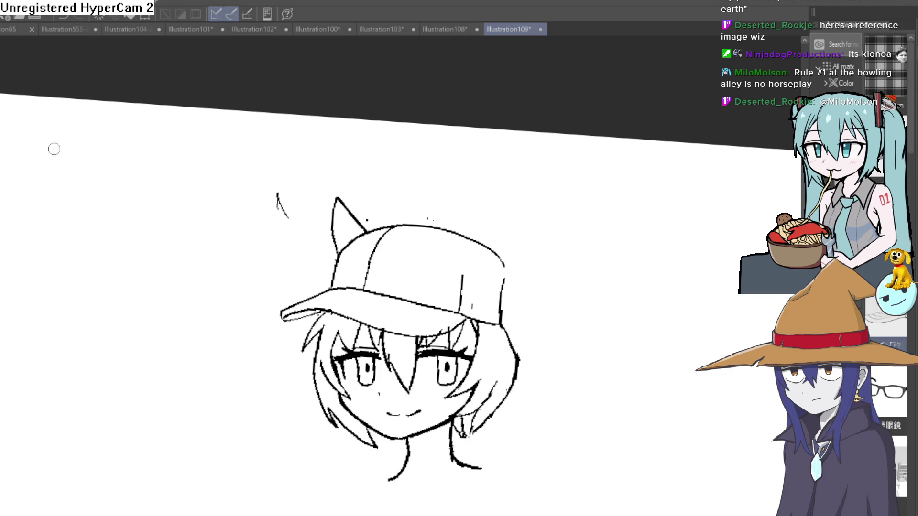
Erase the doubled strokes on the cap's right edge and the stray specks around the cap
scroll(395, 266, "up", 3)
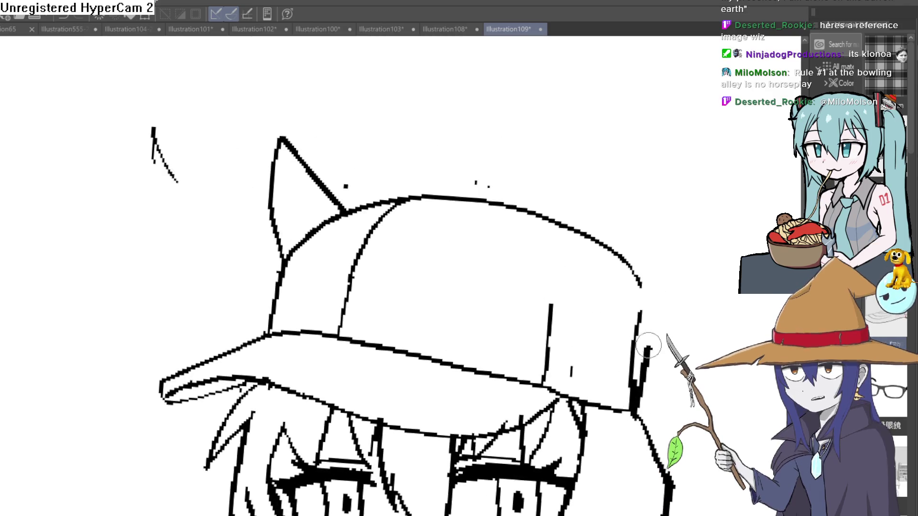
mouse_move(525, 246)
left_mouse_down()
mouse_move(513, 208)
mouse_move(502, 348)
left_mouse_up()
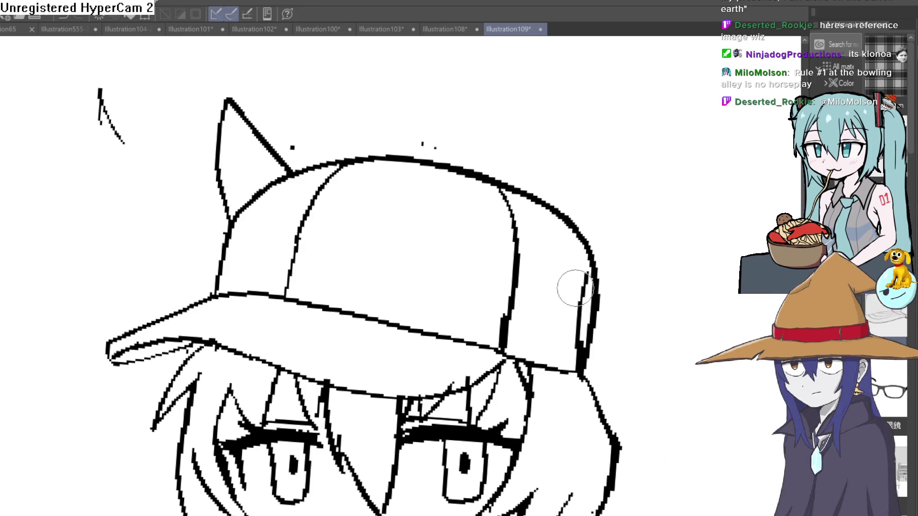
mouse_move(576, 287)
left_mouse_down()
mouse_move(576, 345)
mouse_move(621, 256)
left_mouse_up()
left_click(418, 142)
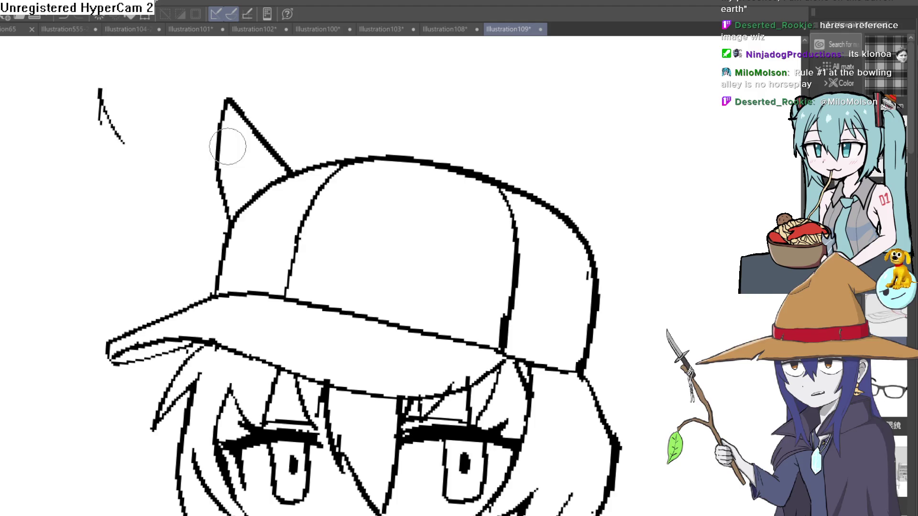
left_click_drag(100, 88, 123, 138)
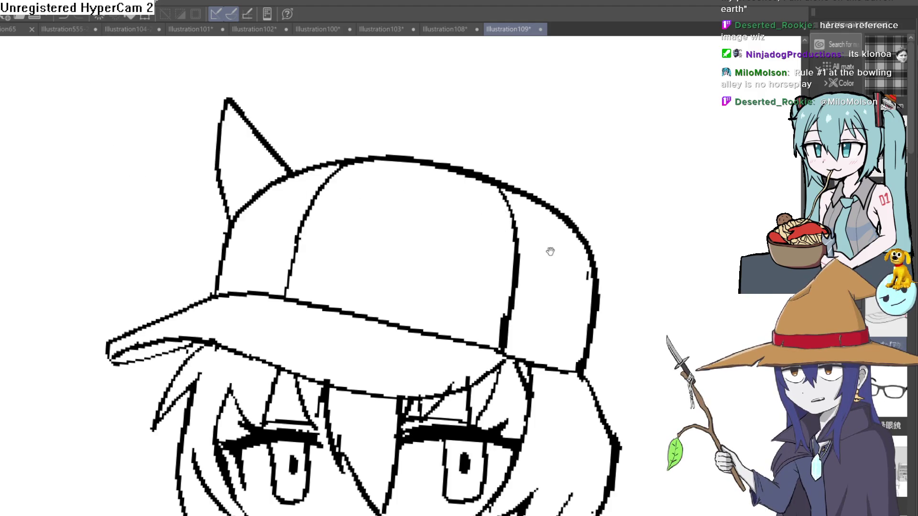
scroll(572, 274, "down", 3)
left_click_drag(585, 254, 577, 238)
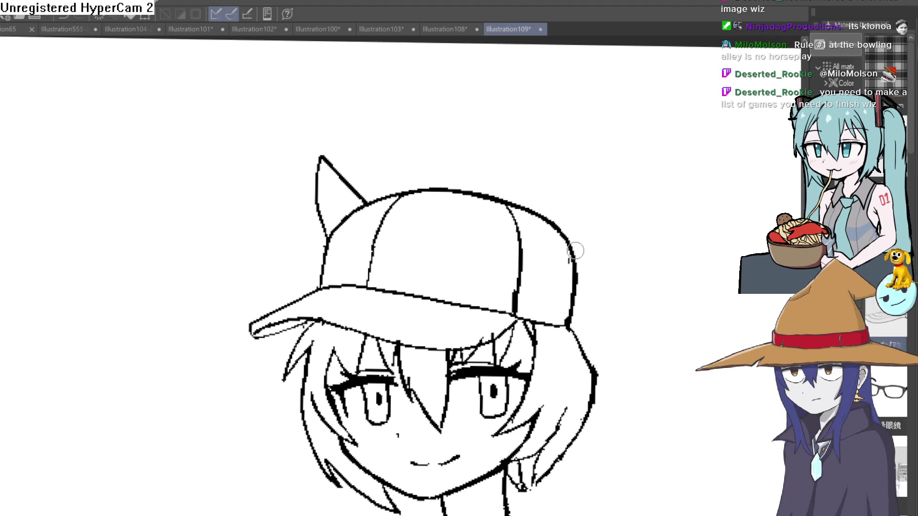
scroll(547, 220, "up", 3)
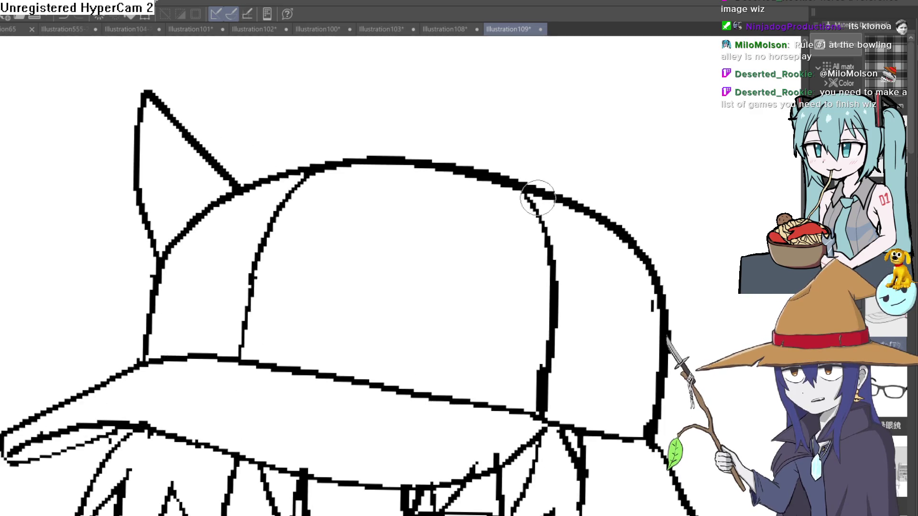
Flip the canvas horizontally and draw a new pointed ear on the cap's left side
left_click_drag(543, 199, 603, 165)
key("ctrl+z")
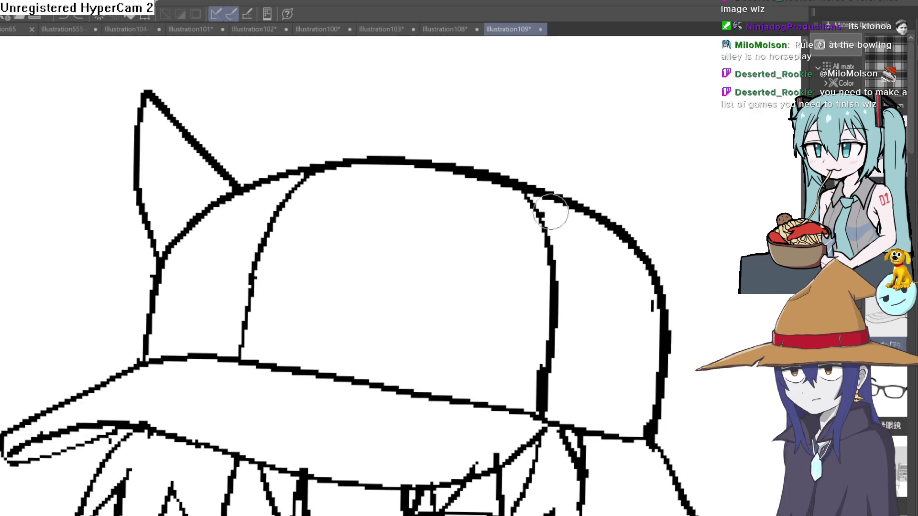
mouse_move(555, 203)
left_mouse_down()
mouse_move(596, 256)
mouse_move(564, 304)
left_mouse_up()
key("ctrl+z")
key("ctrl+z")
scroll(564, 304, "up", 1)
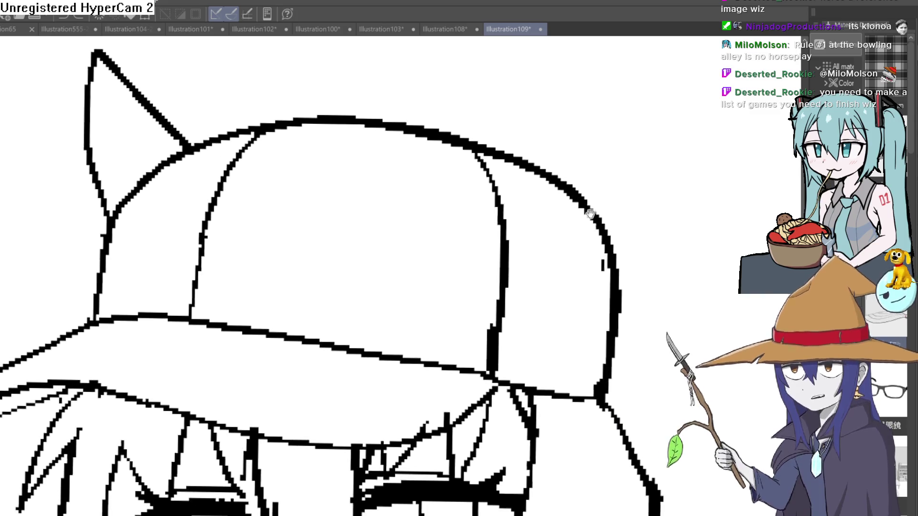
key("h")
mouse_move(674, 270)
left_mouse_down()
mouse_move(624, 229)
mouse_move(632, 281)
left_mouse_up()
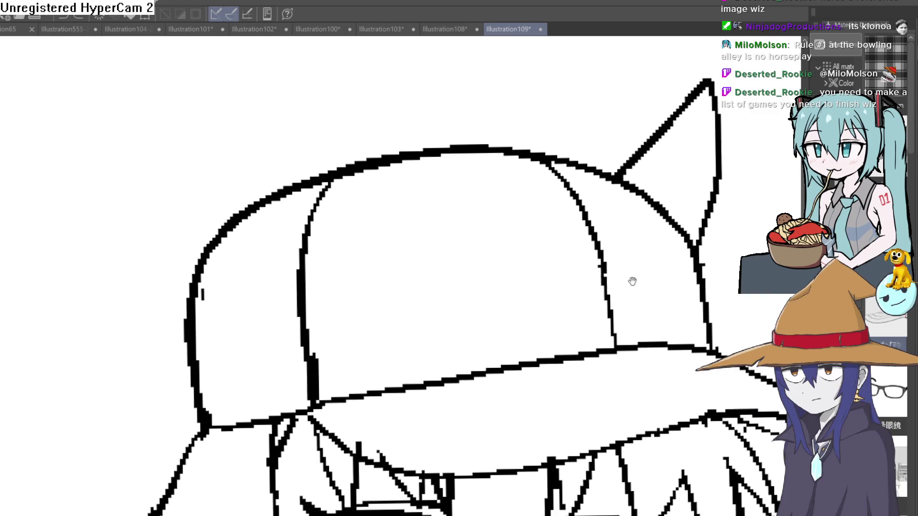
mouse_move(344, 216)
left_mouse_down()
mouse_move(310, 311)
mouse_move(159, 220)
mouse_move(150, 198)
mouse_move(314, 209)
mouse_move(299, 247)
mouse_move(300, 299)
left_mouse_up()
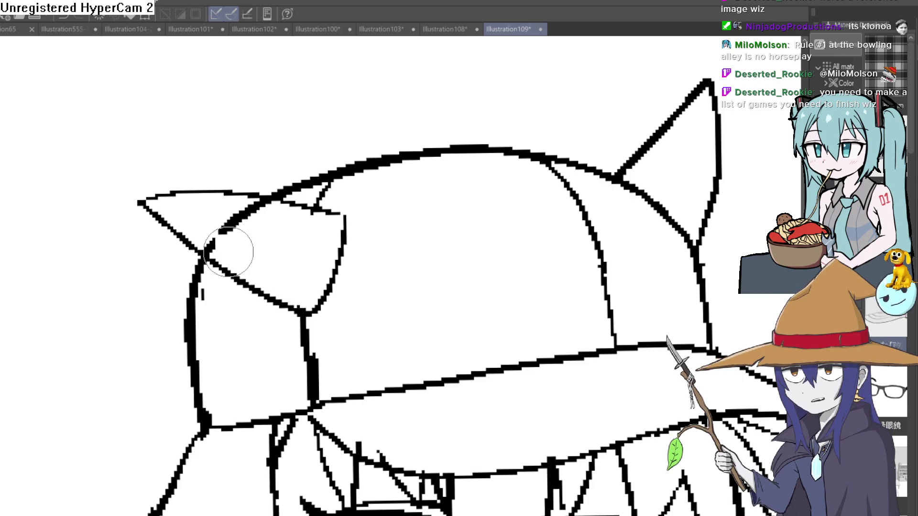
Erase the cap outline inside the new ear and redraw a clean ear outline from the tip
left_click_drag(213, 242, 268, 214)
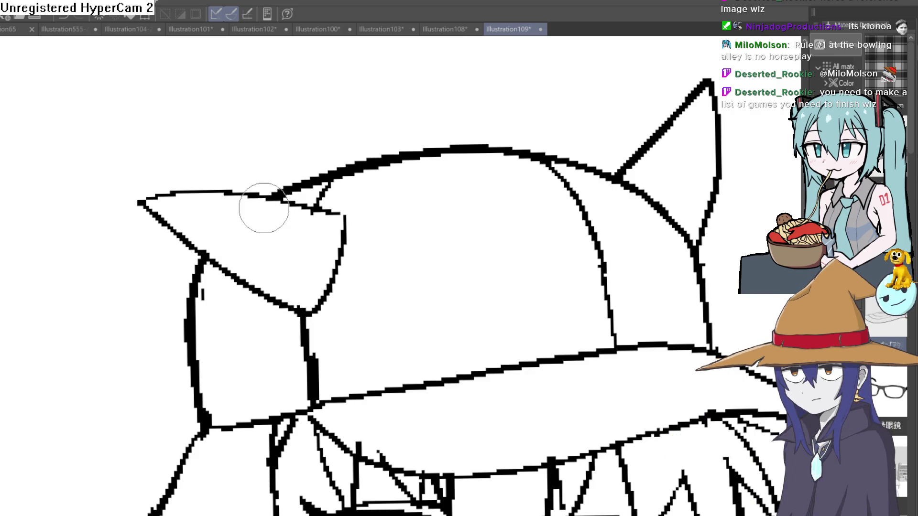
scroll(341, 247, "down", 3)
scroll(371, 268, "down", 2)
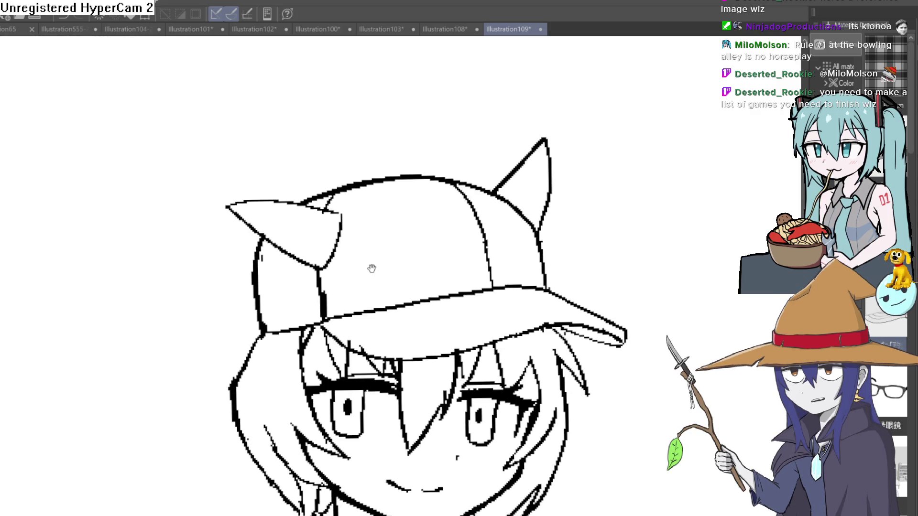
mouse_move(470, 239)
left_mouse_down()
mouse_move(464, 309)
mouse_move(196, 115)
left_mouse_up()
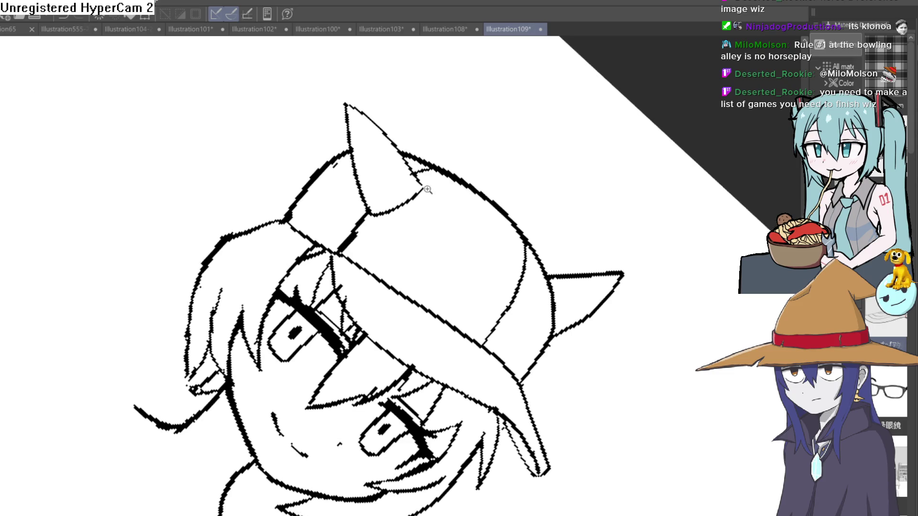
scroll(418, 270, "up", 5)
left_click_drag(324, 300, 287, 78)
scroll(311, 195, "down", 2)
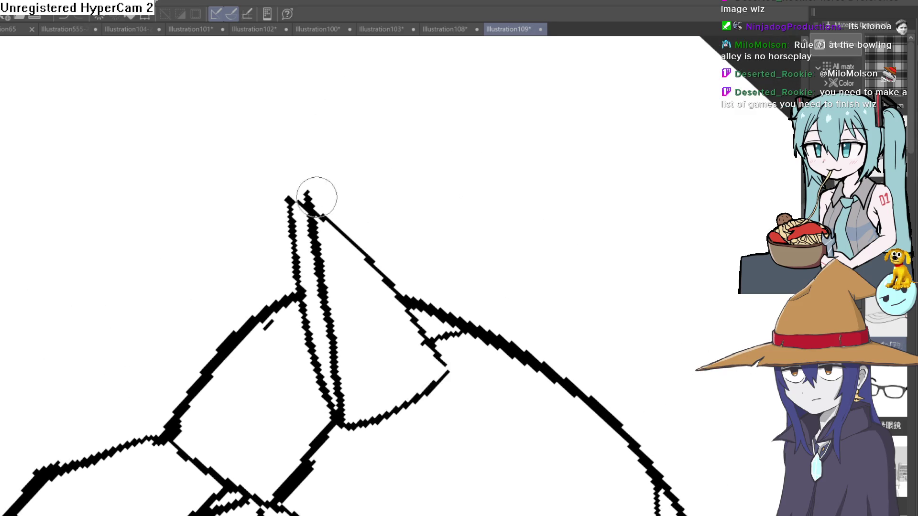
mouse_move(308, 196)
left_mouse_down()
mouse_move(321, 174)
mouse_move(426, 313)
left_mouse_up()
key("ctrl+z")
key("ctrl+z")
key("ctrl+z")
key("ctrl+z")
key("ctrl+z")
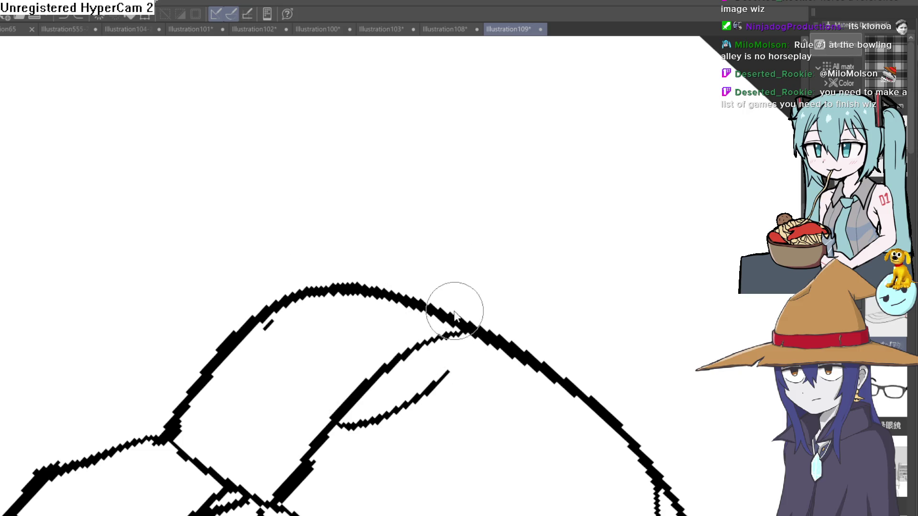
mouse_move(267, 186)
left_mouse_down()
mouse_move(447, 248)
mouse_move(447, 286)
mouse_move(467, 314)
mouse_move(482, 289)
left_mouse_up()
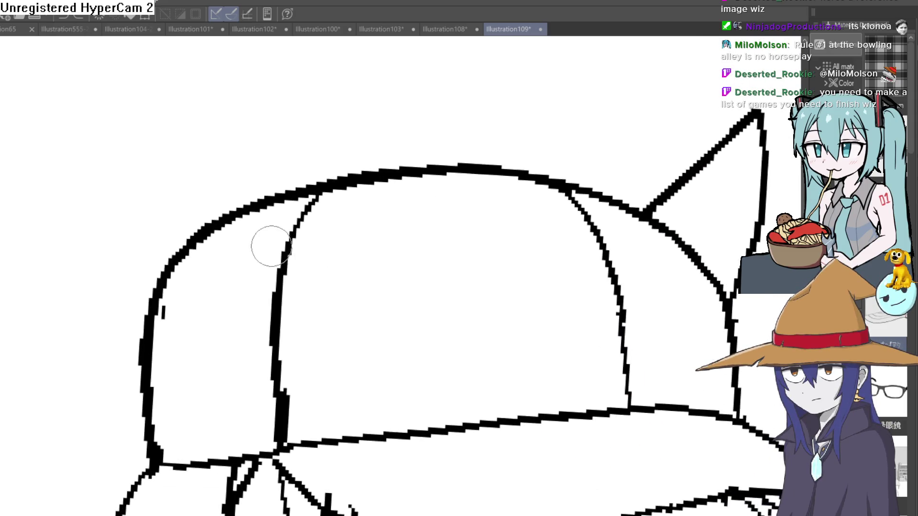
mouse_move(275, 257)
left_mouse_down()
mouse_move(271, 270)
mouse_move(365, 82)
mouse_move(368, 143)
mouse_move(349, 269)
left_mouse_up()
mouse_move(367, 79)
left_mouse_down()
mouse_move(377, 314)
mouse_move(320, 340)
mouse_move(255, 287)
mouse_move(301, 213)
mouse_move(319, 208)
mouse_move(352, 225)
mouse_move(370, 187)
mouse_move(372, 239)
left_mouse_up()
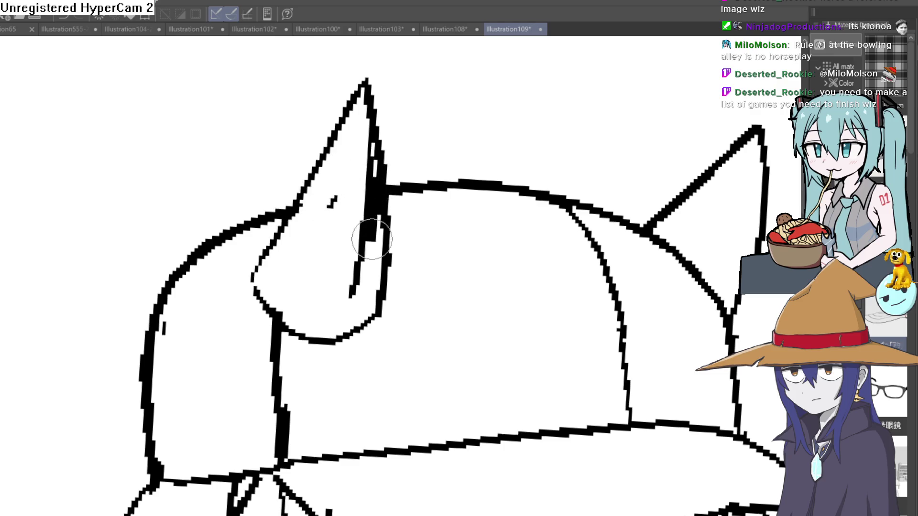
Erase the ear's thick blob, stray inner mark and doubled inner stroke, trimming its left edge
mouse_move(395, 196)
left_mouse_down()
mouse_move(354, 181)
mouse_move(375, 188)
left_mouse_up()
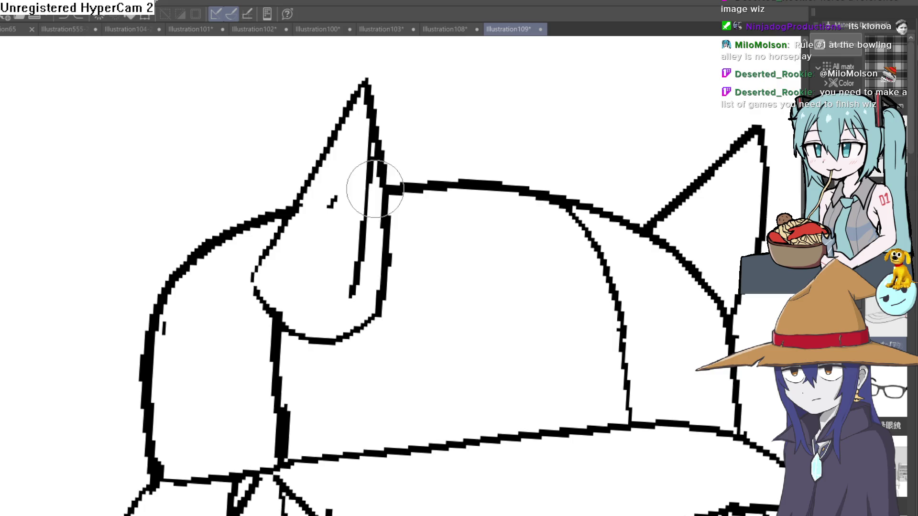
left_click_drag(375, 155, 298, 215)
key("ctrl+0")
mouse_move(549, 205)
left_mouse_down()
mouse_move(575, 232)
mouse_move(532, 189)
mouse_move(527, 196)
left_mouse_up()
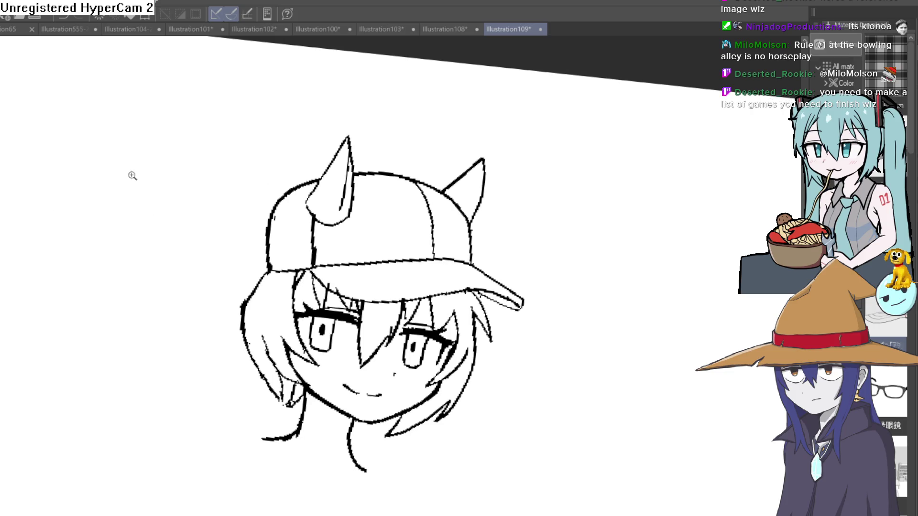
left_click_drag(347, 193, 419, 211)
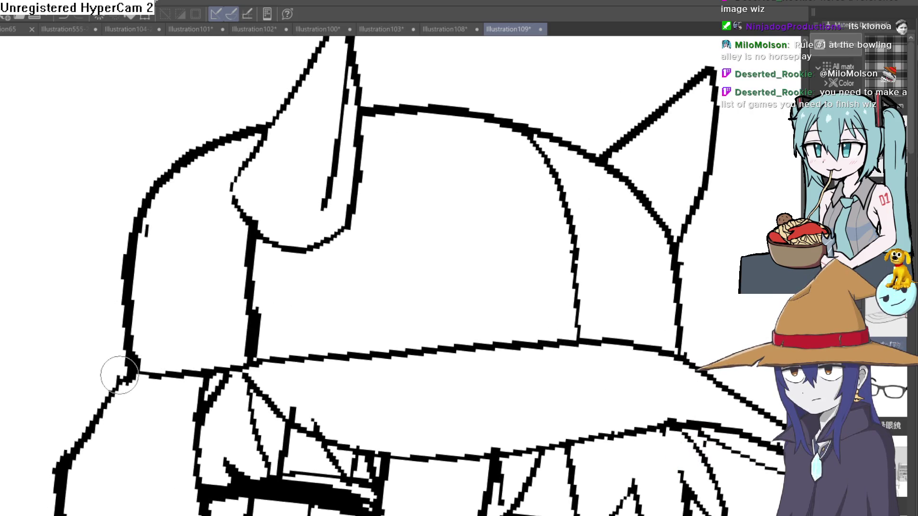
mouse_move(119, 375)
left_mouse_down()
mouse_move(225, 153)
mouse_move(268, 125)
mouse_move(177, 191)
mouse_move(124, 370)
left_mouse_up()
key("ctrl+z")
mouse_move(121, 280)
left_mouse_down()
mouse_move(144, 205)
mouse_move(174, 158)
mouse_move(260, 126)
left_mouse_up()
left_click_drag(139, 300, 123, 358)
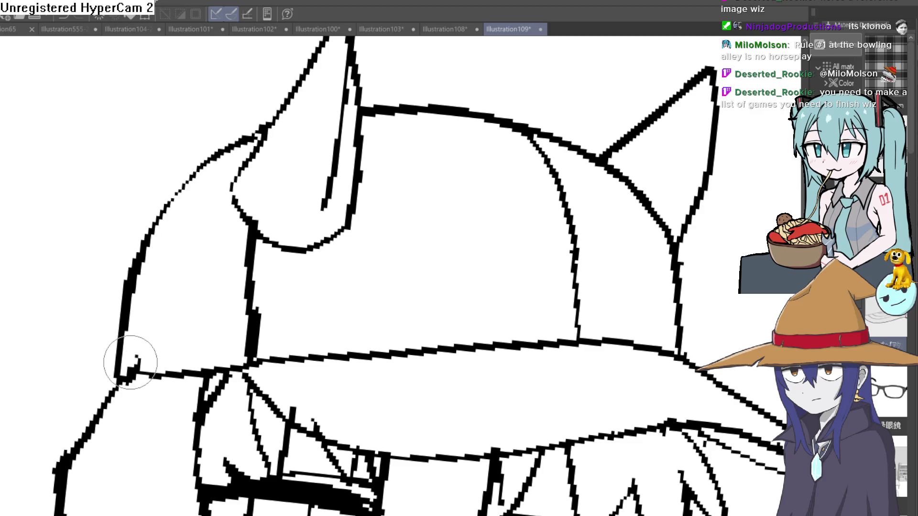
key("ctrl+minus")
left_click_drag(469, 233, 473, 177)
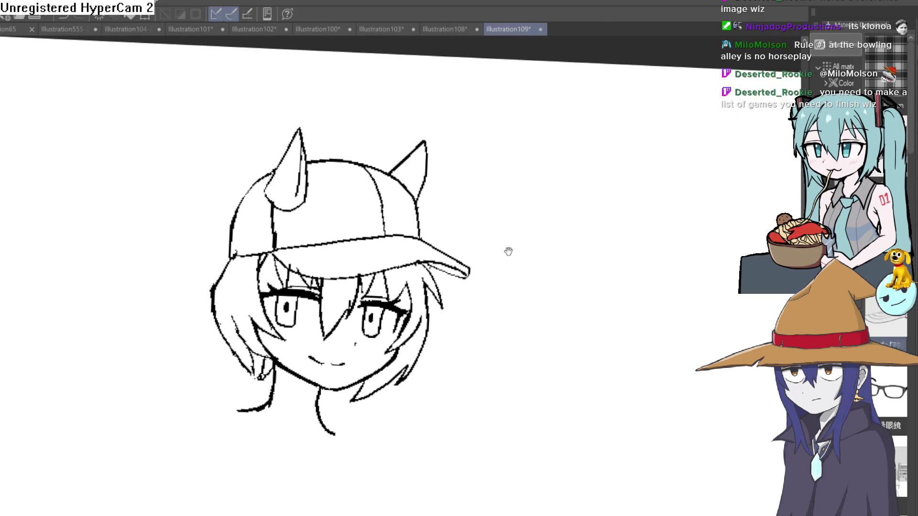
Remove the long left hair stroke and redraw small strokes at the hair ends
scroll(502, 237, "down", 2)
scroll(484, 231, "up", 3)
left_click_drag(484, 231, 481, 244)
scroll(392, 272, "up", 6)
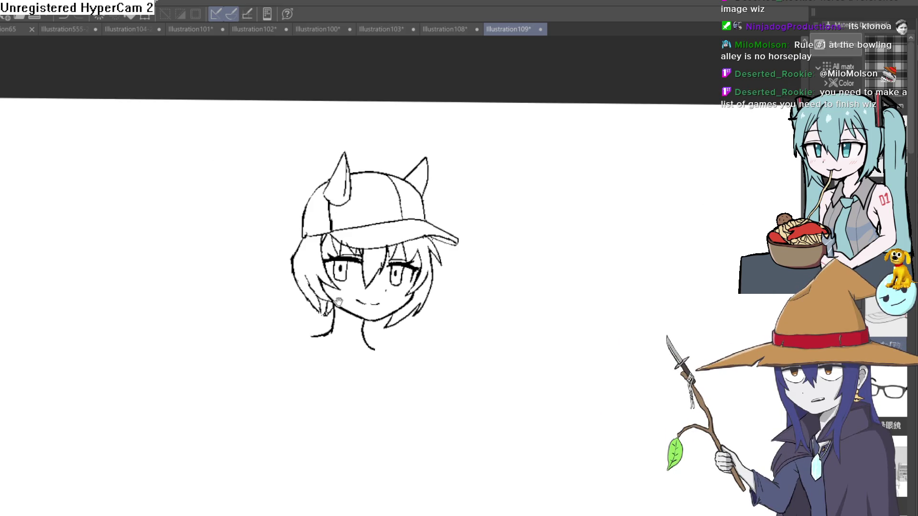
left_click_drag(363, 157, 327, 131)
left_click_drag(308, 201, 363, 406)
key("ctrl+z")
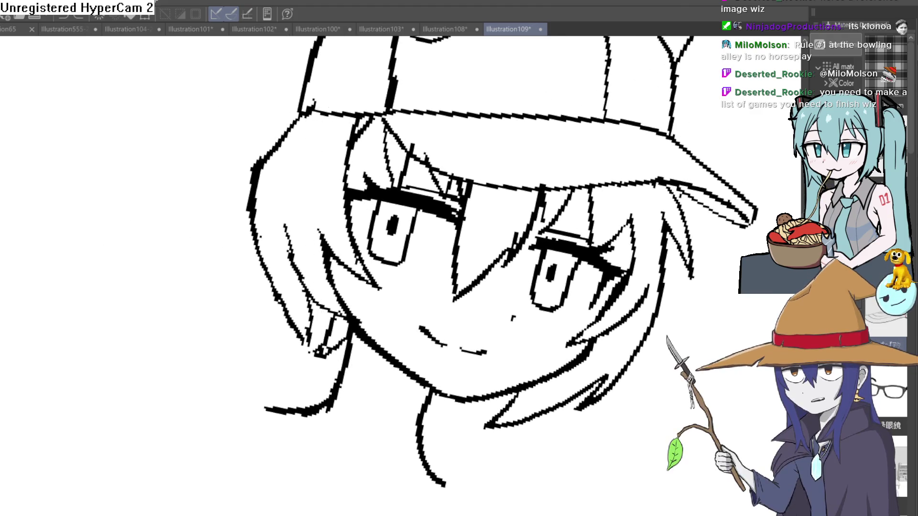
mouse_move(330, 317)
left_mouse_down()
mouse_move(316, 361)
mouse_move(330, 323)
left_mouse_up()
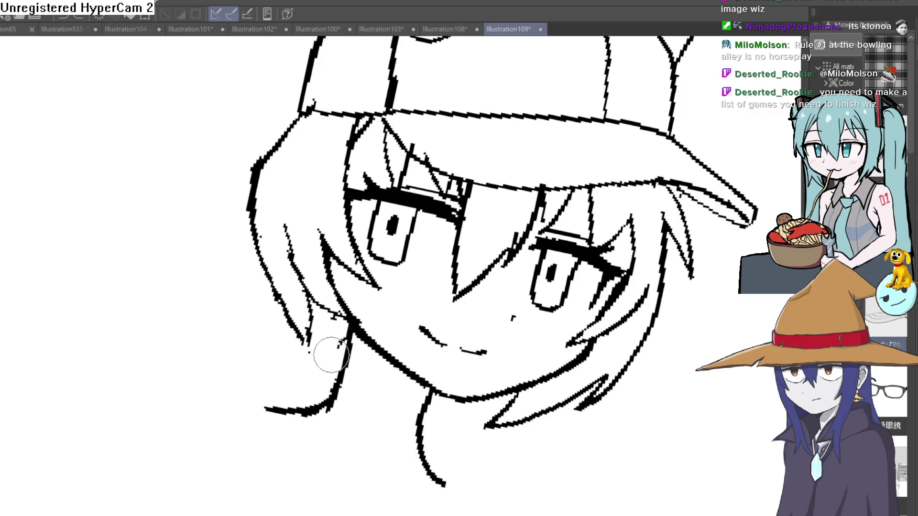
Extend a short stroke from the eye's corner
scroll(454, 285, "down", 5)
mouse_move(622, 283)
left_mouse_down()
mouse_move(582, 170)
mouse_move(582, 262)
mouse_move(538, 233)
mouse_move(527, 211)
left_mouse_up()
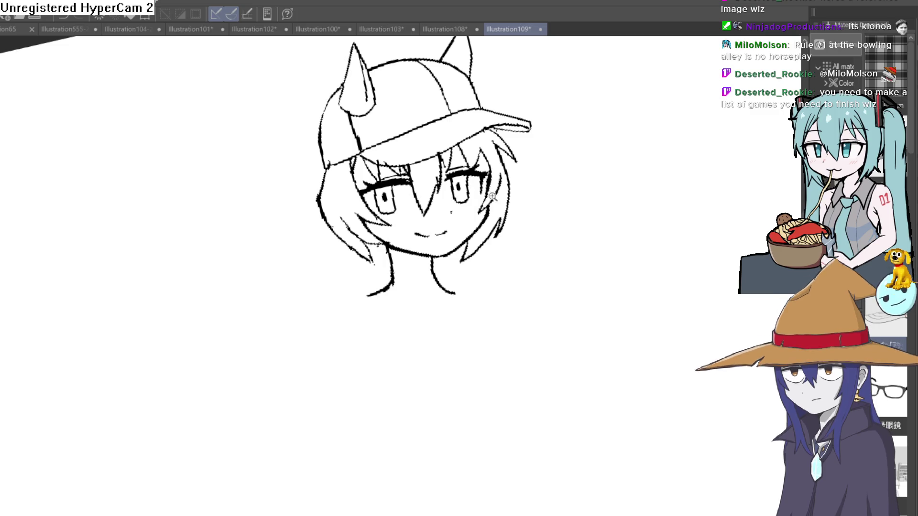
scroll(396, 207, "up", 5)
left_click_drag(375, 159, 396, 140)
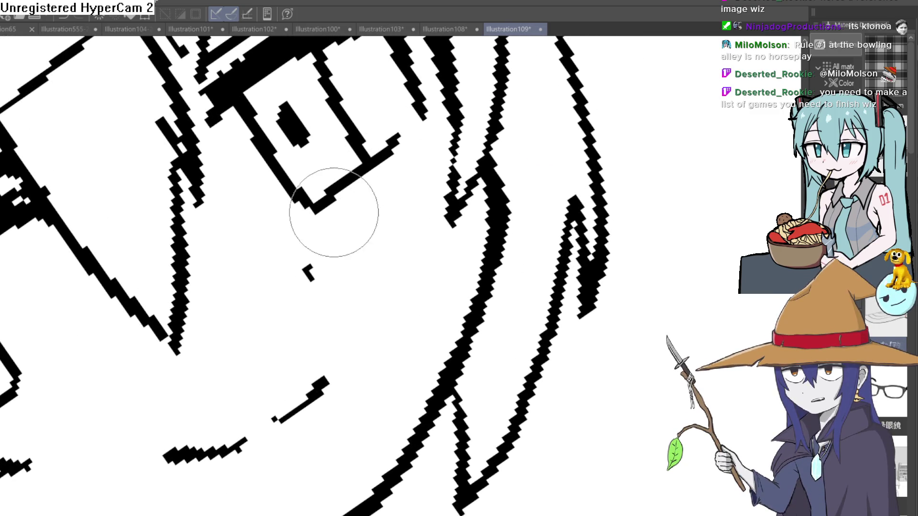
scroll(430, 168, "down", 5)
Rotate the canvas to an easy angle and draw a stroke up from the eye's lower corner
key("asciicircum")
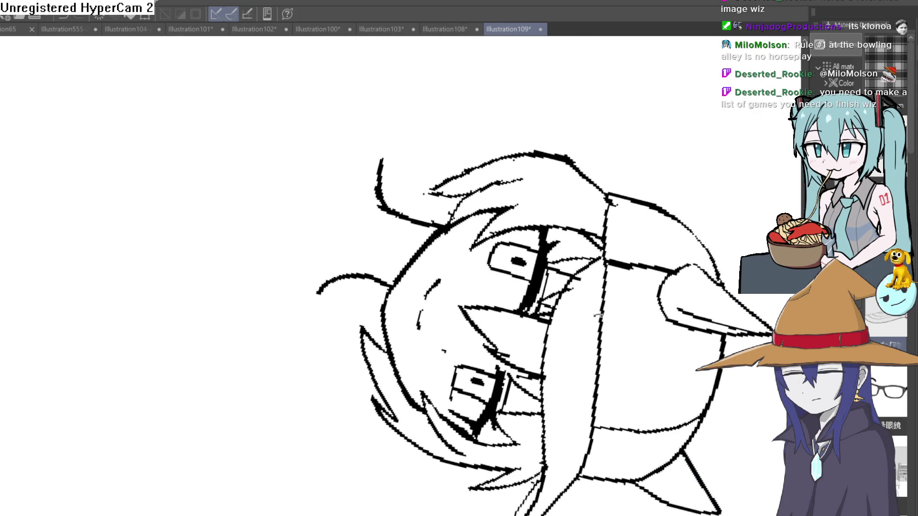
scroll(497, 249, "up", 5)
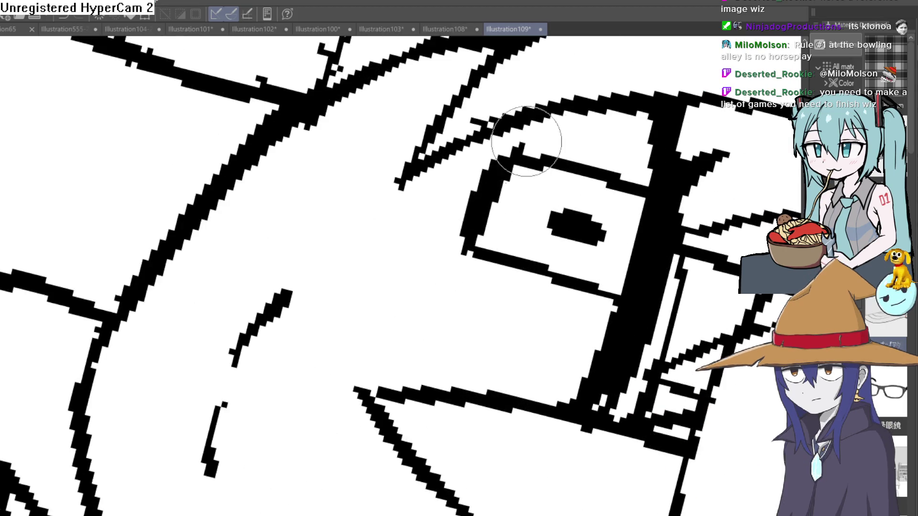
scroll(545, 196, "down", 5)
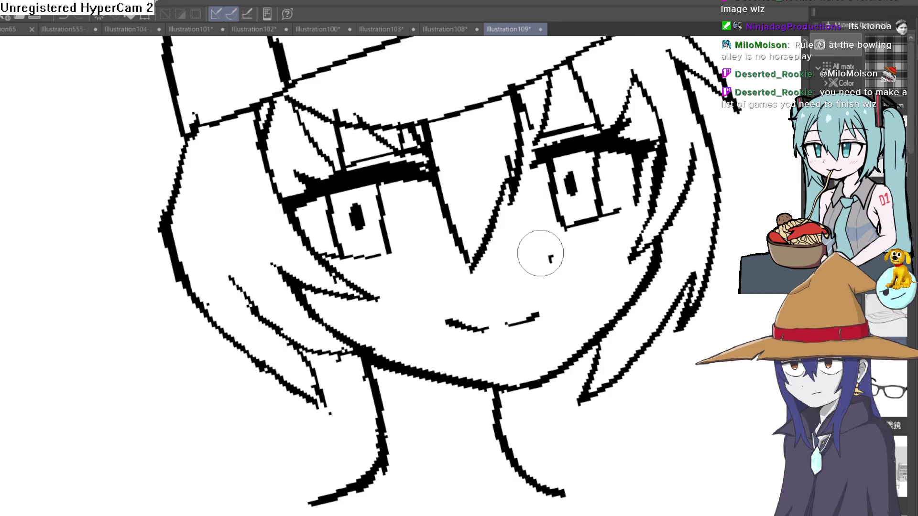
key("minus")
scroll(436, 260, "down", 2)
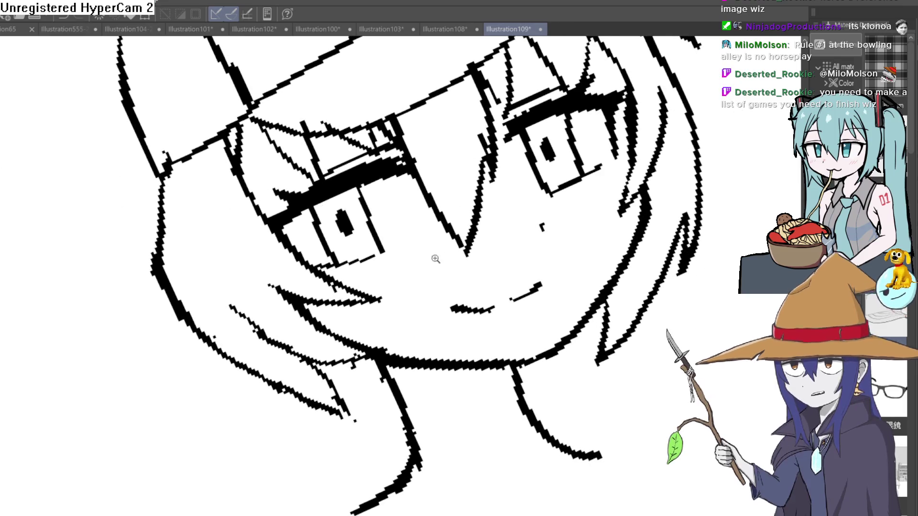
scroll(369, 267, "up", 5)
scroll(472, 239, "down", 5)
key("ctrl+@")
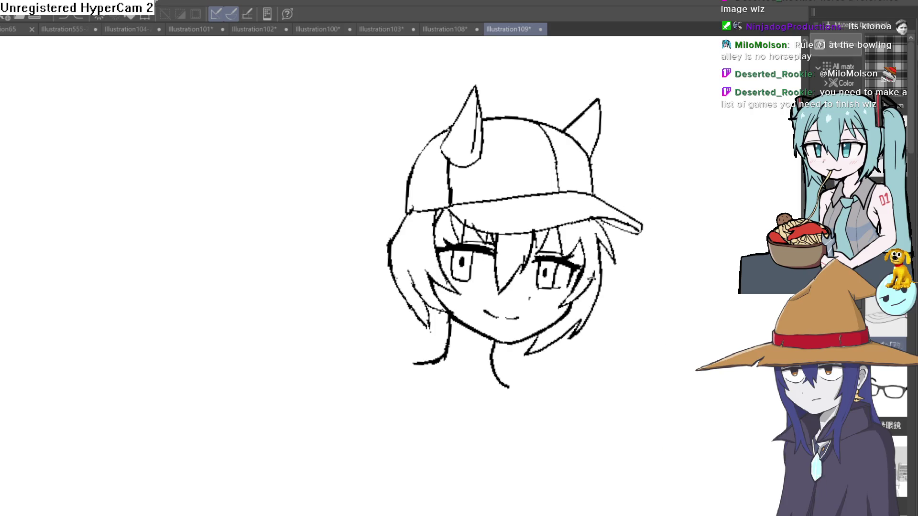
key("minus")
key("minus")
scroll(497, 205, "up", 6)
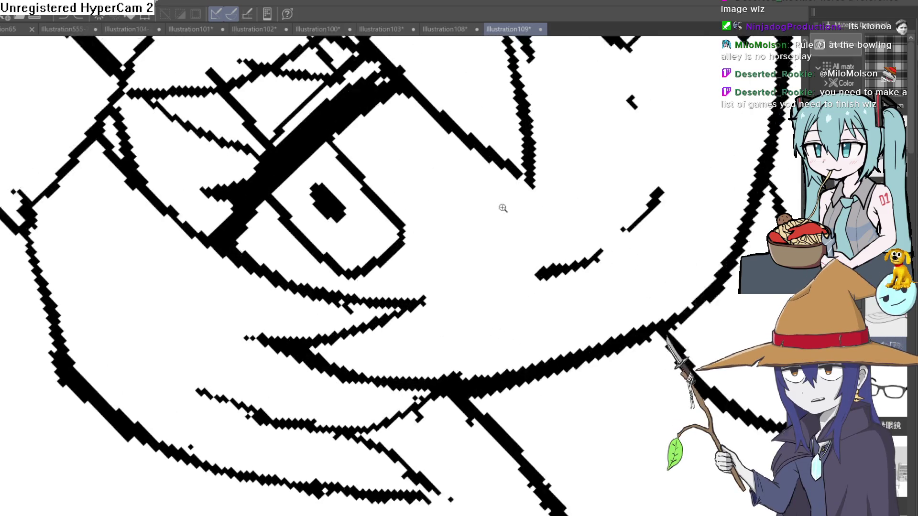
left_click_drag(337, 293, 425, 219)
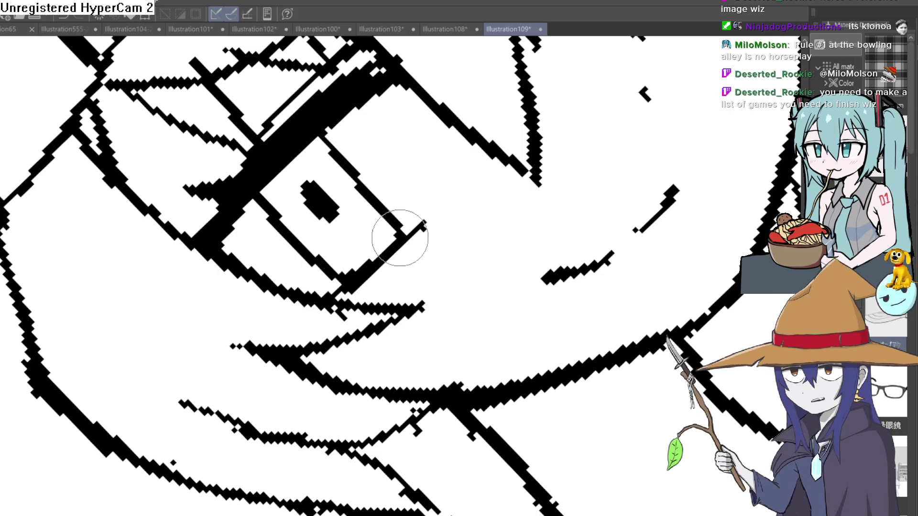
scroll(349, 262, "down", 5)
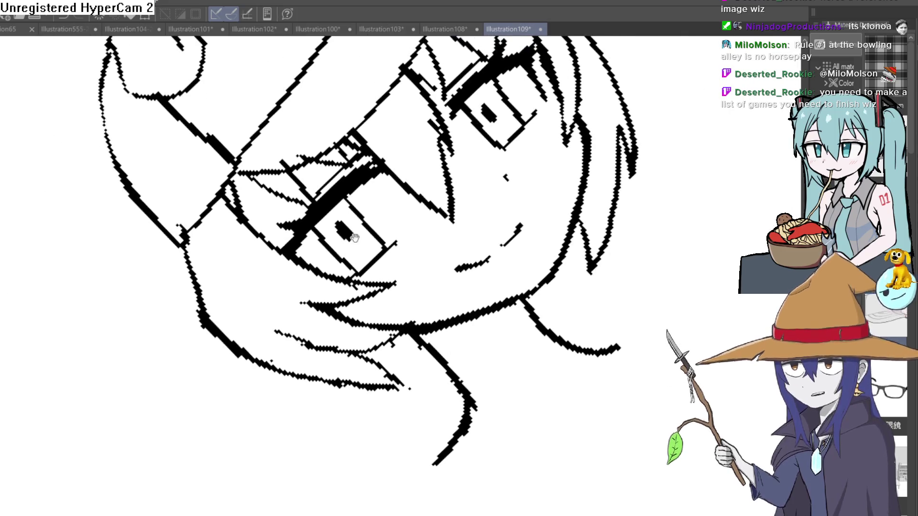
key("asciicircum")
key("asciicircum")
key("minus")
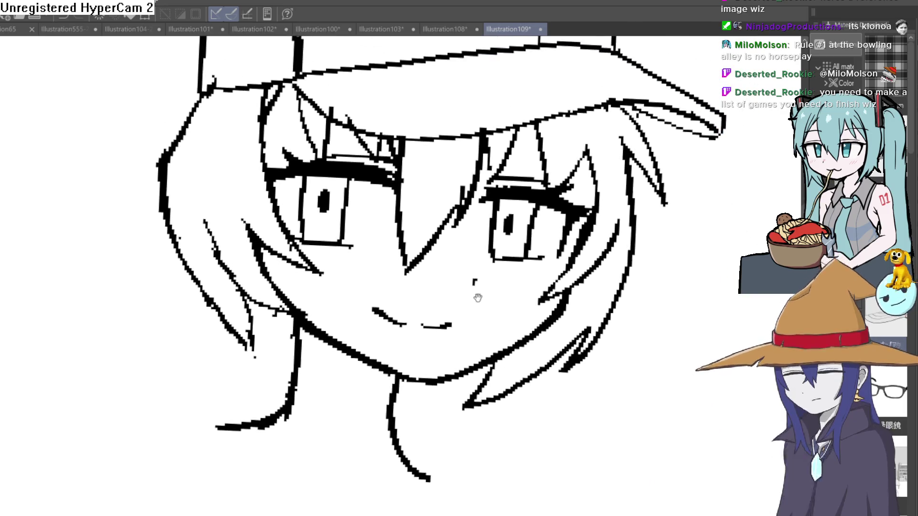
left_click_drag(439, 242, 424, 199)
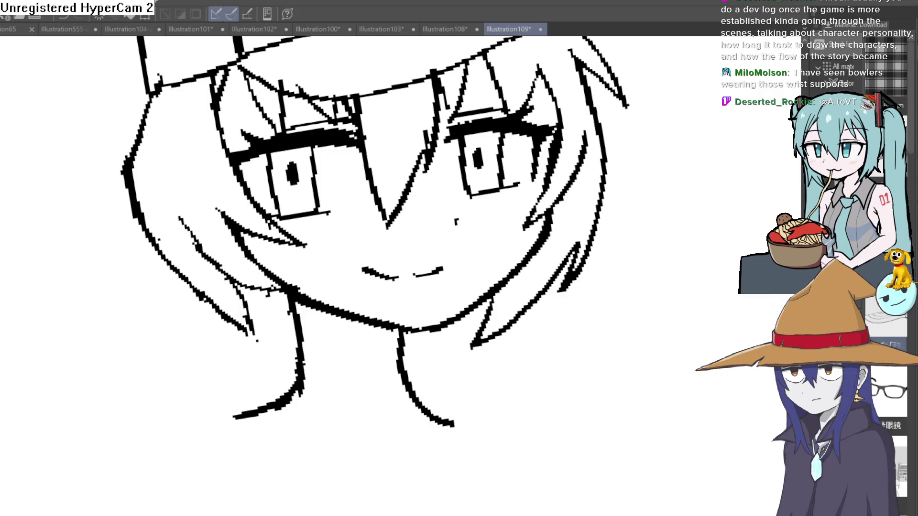
Rotate the canvas about 45° and ink a short stroke along the left cheek line
scroll(582, 359, "down", 5)
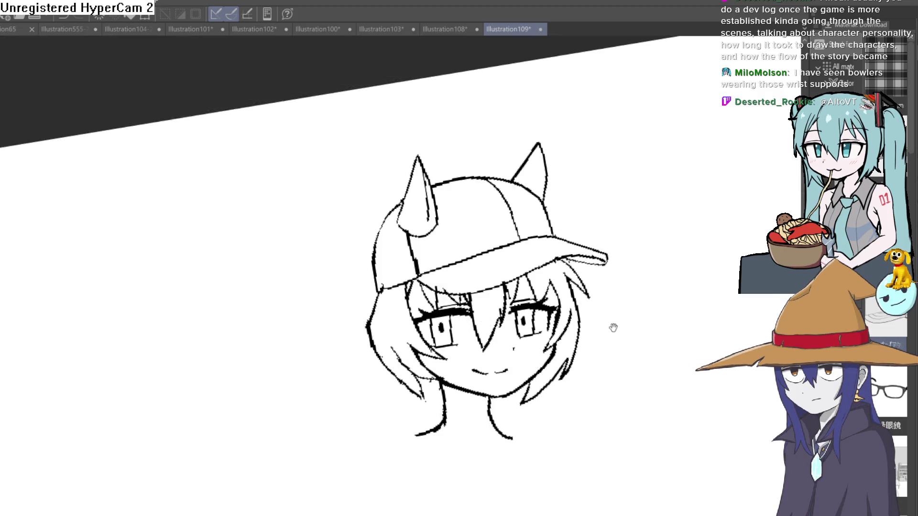
mouse_move(528, 238)
left_mouse_down()
mouse_move(534, 215)
mouse_move(531, 292)
left_mouse_up()
scroll(531, 292, "up", 4)
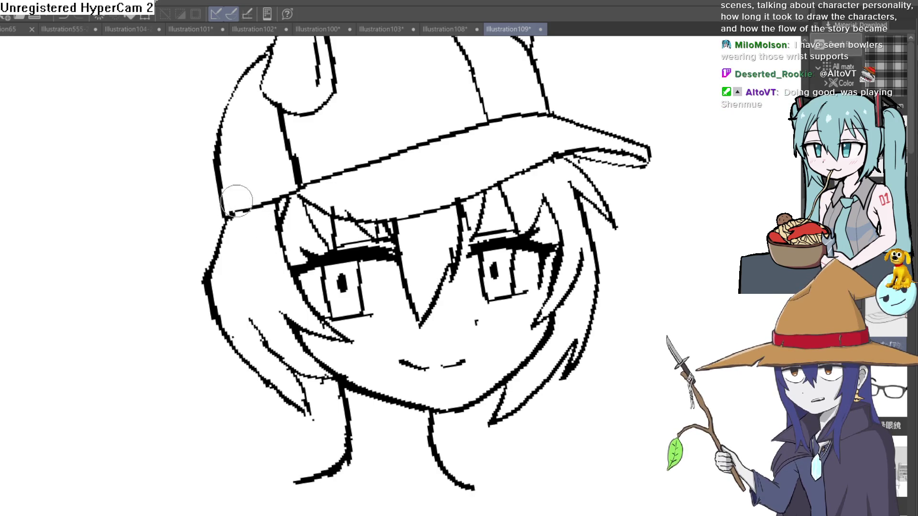
left_click_drag(301, 291, 307, 331)
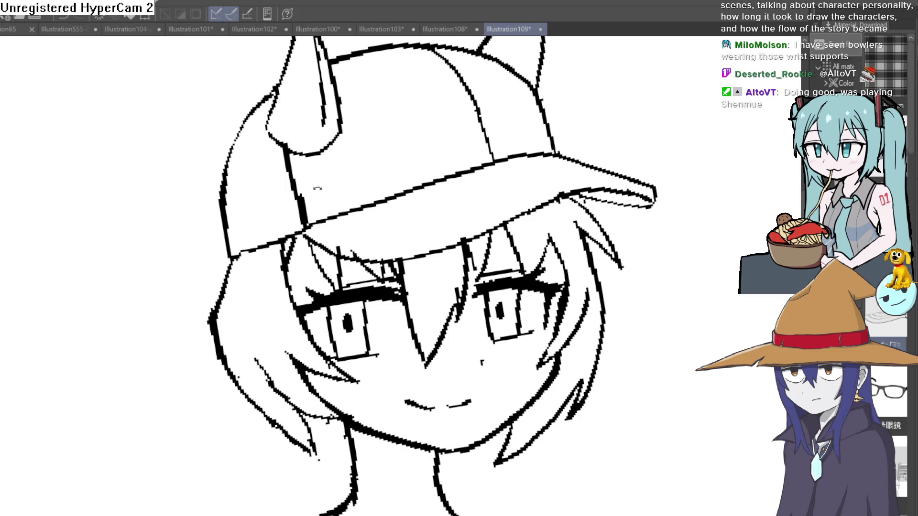
left_click_drag(317, 188, 272, 319)
left_click_drag(266, 352, 263, 354)
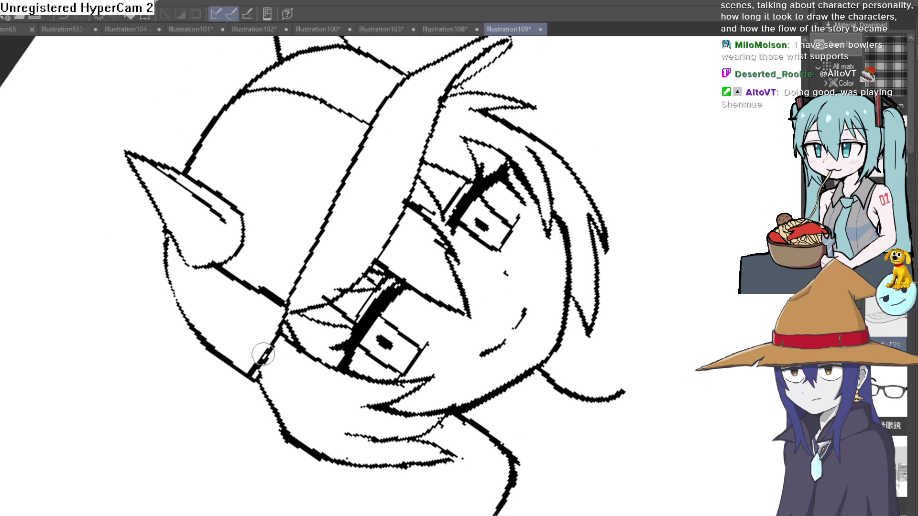
left_click_drag(437, 307, 449, 343)
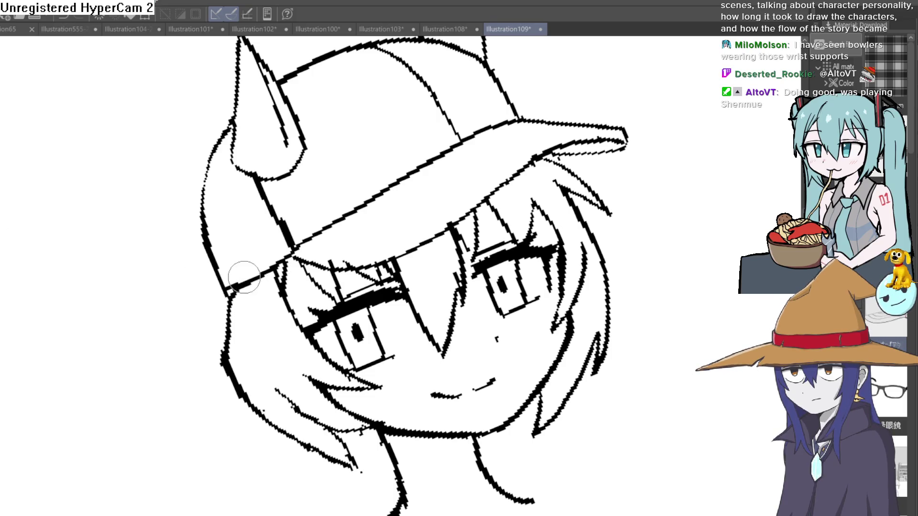
Reset the view upright and erase the left hair outline beside the cheek
scroll(359, 237, "down", 3)
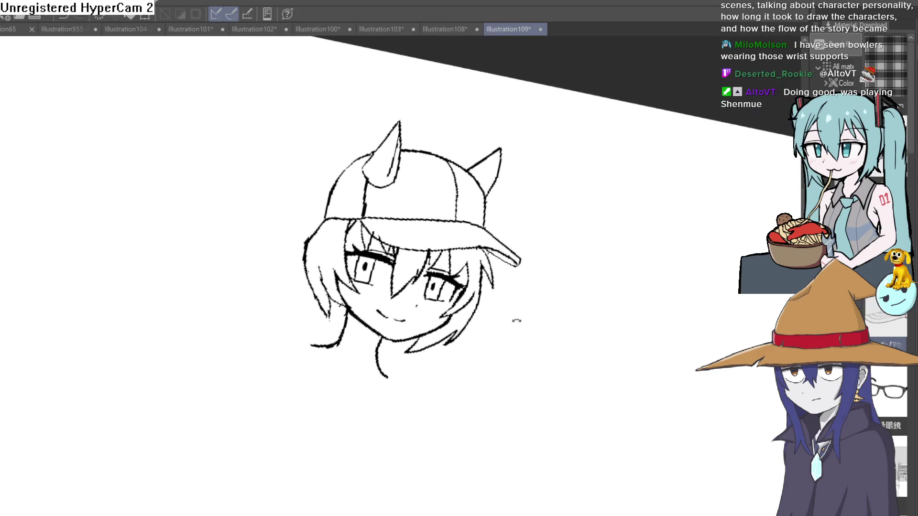
key("ctrl+0")
scroll(318, 226, "up", 1)
scroll(319, 227, "up", 1)
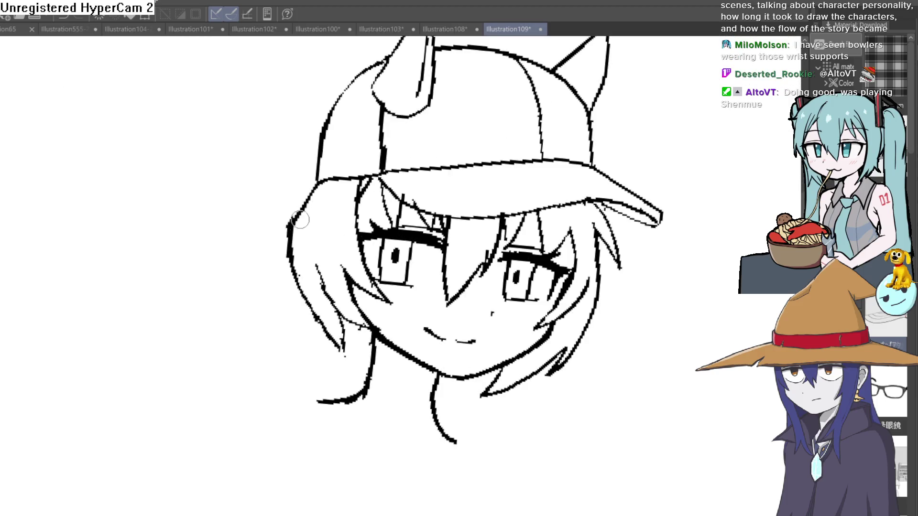
mouse_move(307, 198)
left_mouse_down()
mouse_move(293, 205)
mouse_move(294, 237)
mouse_move(316, 316)
mouse_move(340, 352)
mouse_move(328, 308)
mouse_move(343, 347)
mouse_move(339, 318)
left_mouse_up()
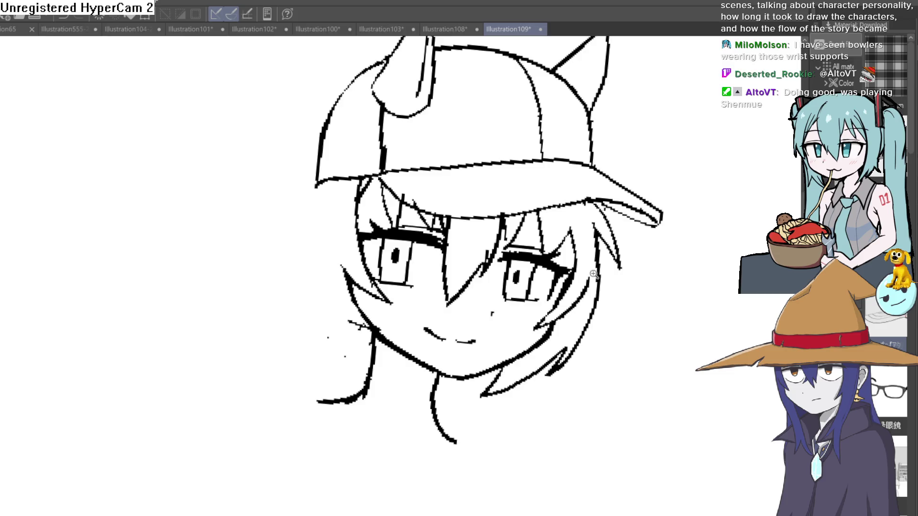
Zoom in and out on the face repeatedly and tilt the canvas view slightly
scroll(594, 274, "down", 3)
scroll(541, 260, "up", 6)
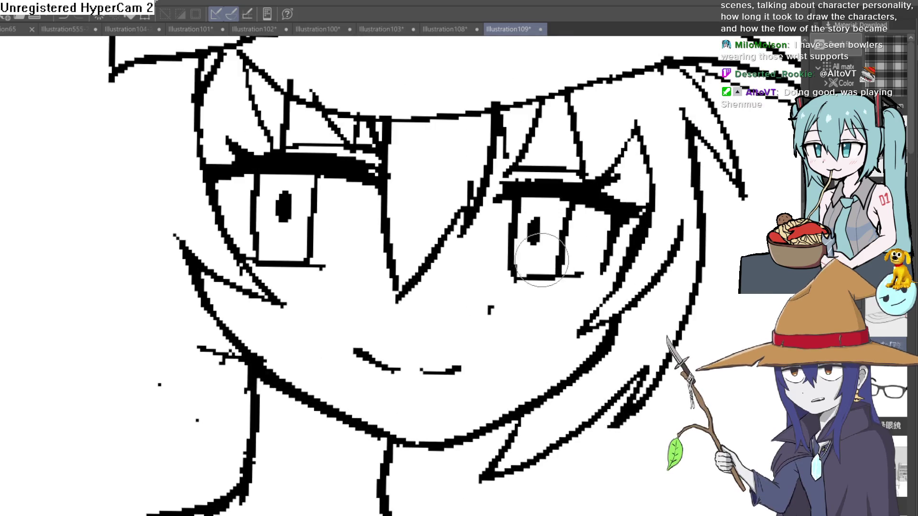
scroll(541, 261, "down", 3)
scroll(26, 141, "up", 3)
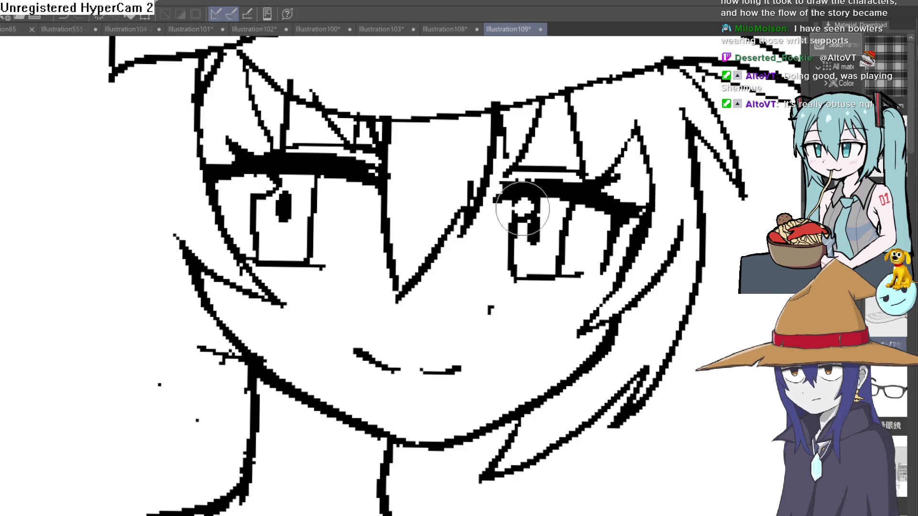
scroll(514, 240, "down", 2)
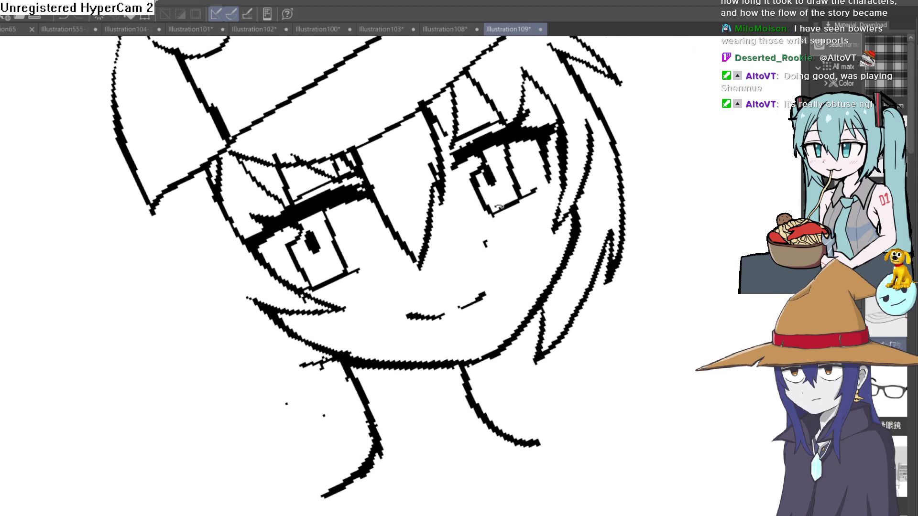
scroll(391, 294, "up", 6)
scroll(392, 293, "down", 2)
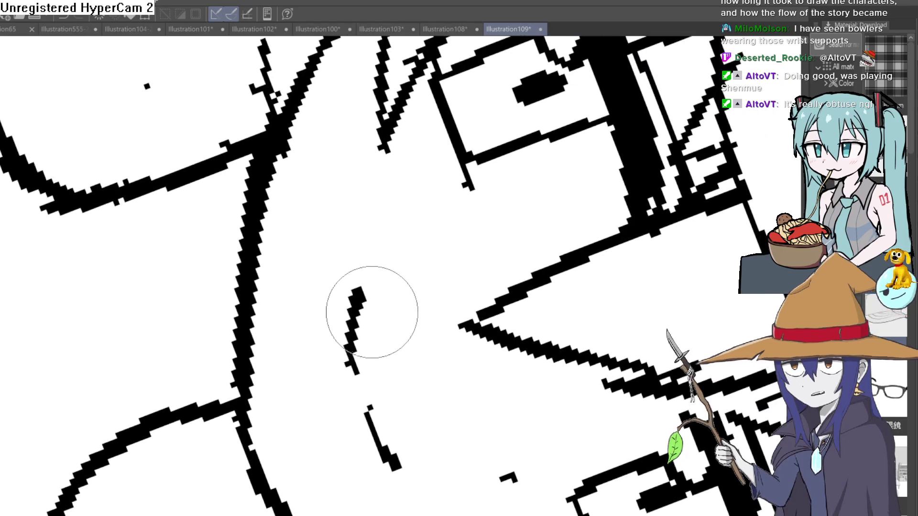
scroll(421, 250, "up", 5)
scroll(421, 251, "down", 5)
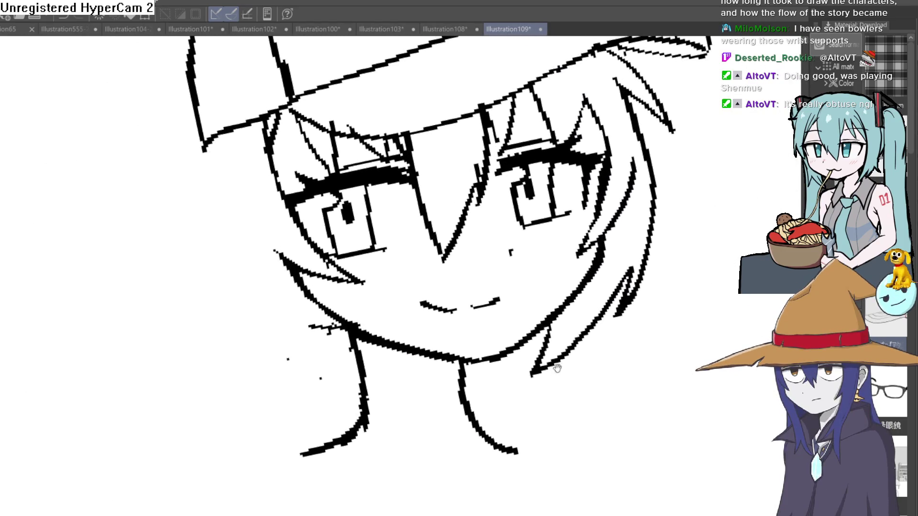
left_click_drag(565, 339, 568, 348)
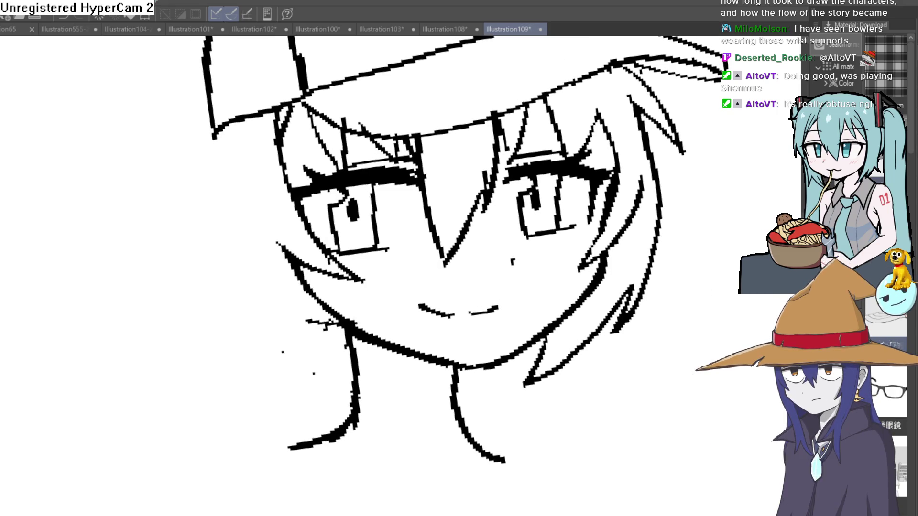
left_click(382, 30)
left_click(334, 30)
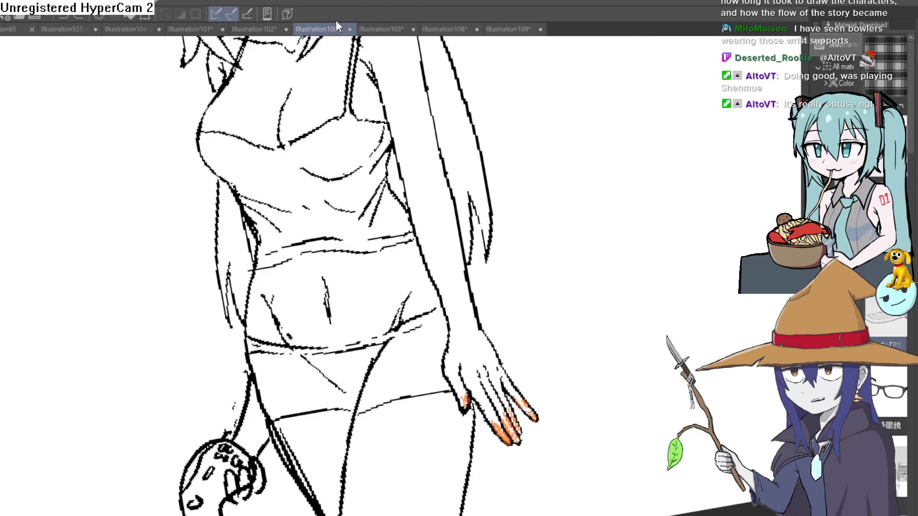
left_click(256, 29)
left_click(197, 29)
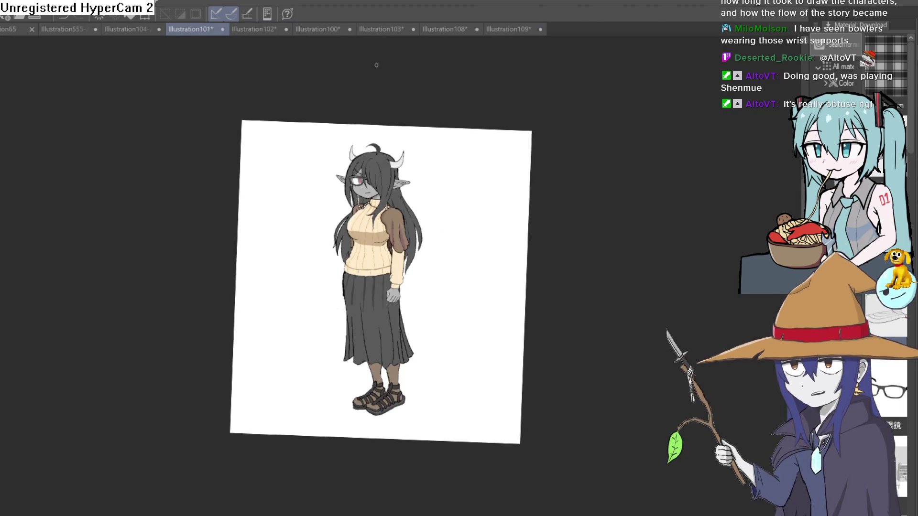
scroll(443, 144, "up", 3)
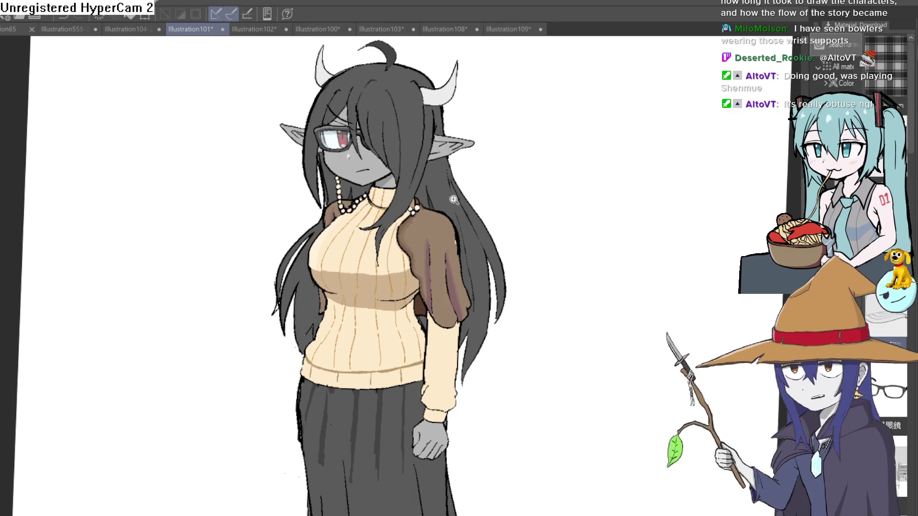
scroll(443, 144, "up", 2)
left_click_drag(443, 281, 439, 313)
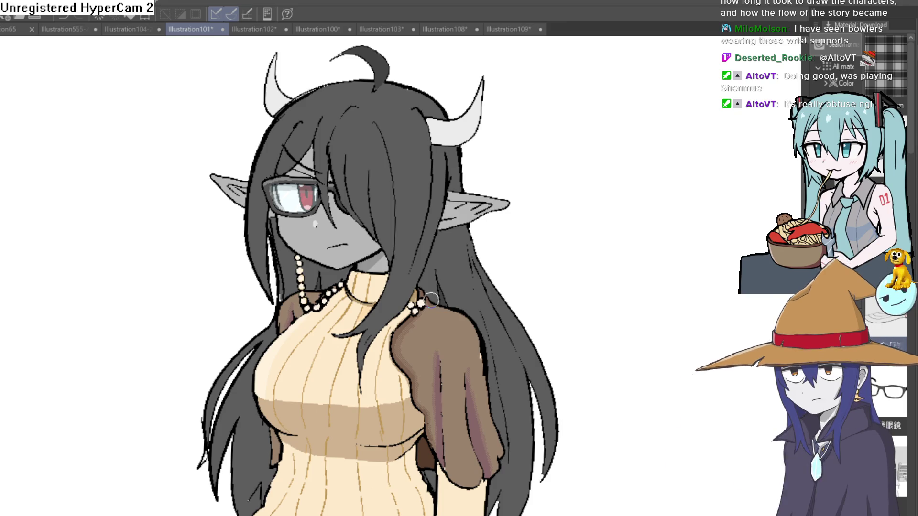
left_click(508, 29)
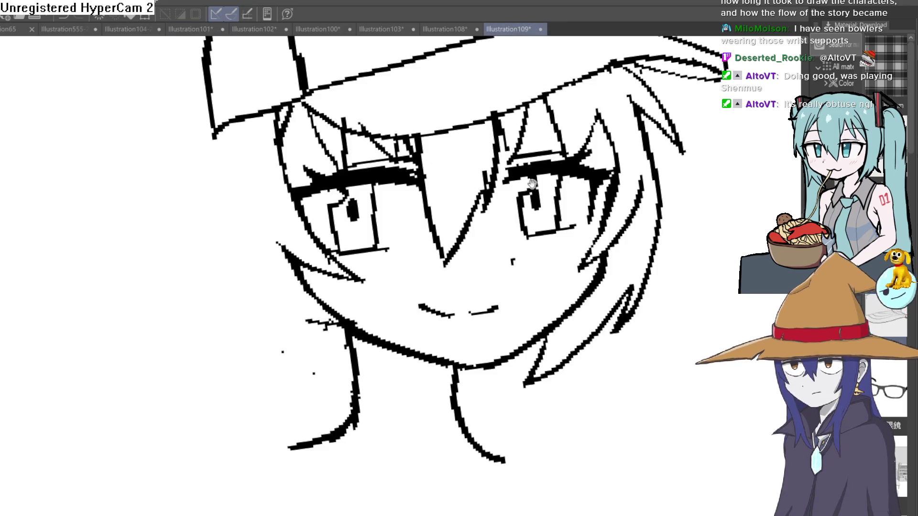
mouse_move(492, 281)
left_mouse_down()
mouse_move(555, 286)
mouse_move(546, 283)
mouse_move(590, 273)
mouse_move(577, 261)
mouse_move(557, 268)
mouse_move(567, 279)
mouse_move(561, 292)
mouse_move(568, 280)
left_mouse_up()
scroll(498, 279, "up", 5)
scroll(577, 260, "down", 2)
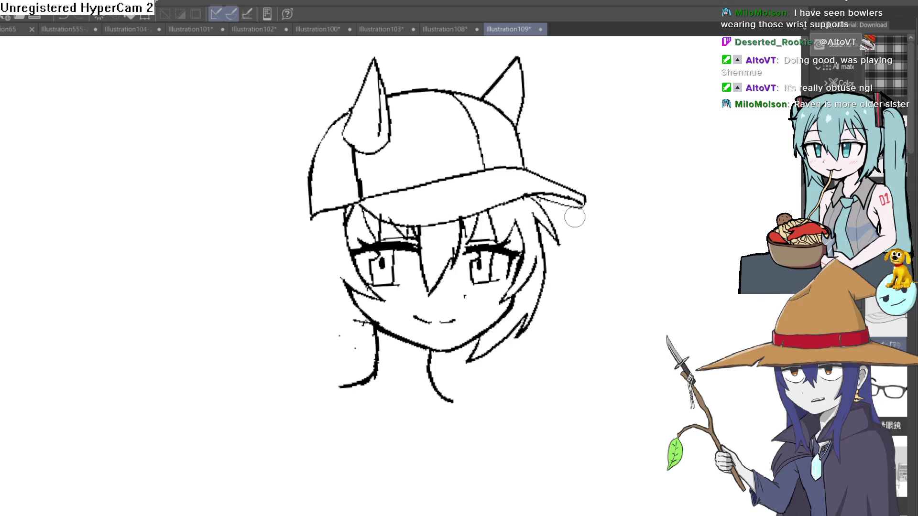
Check the Illustration100, 103, 102, 108 and 101 tabs for reference, then return to Illustration109
left_click(313, 29)
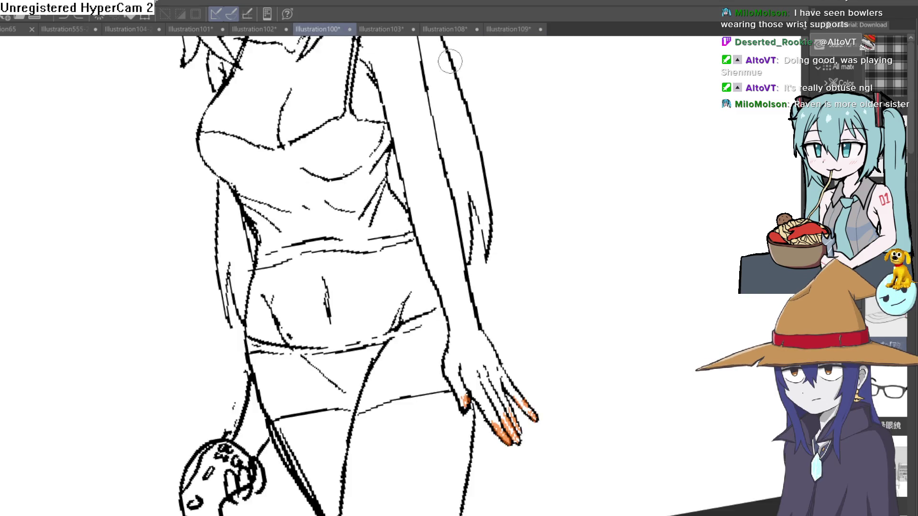
left_click(381, 28)
left_click(248, 32)
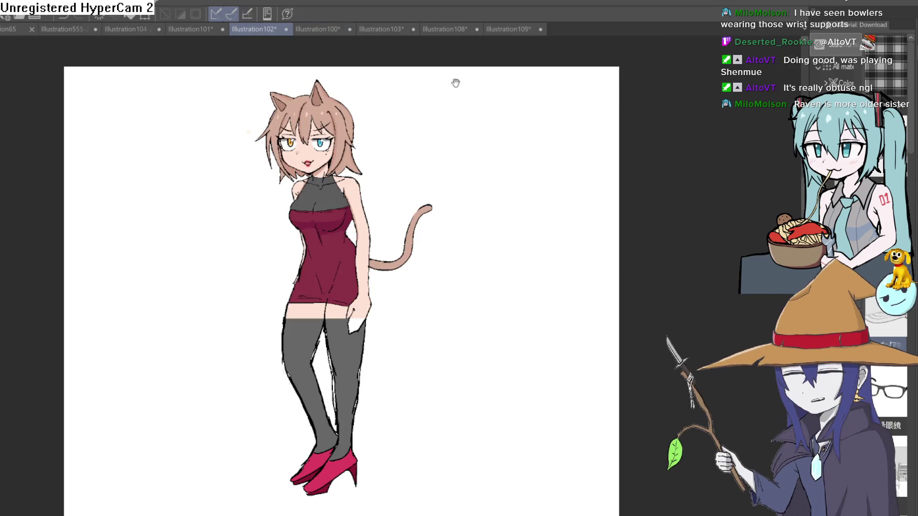
left_click(443, 29)
left_click(205, 32)
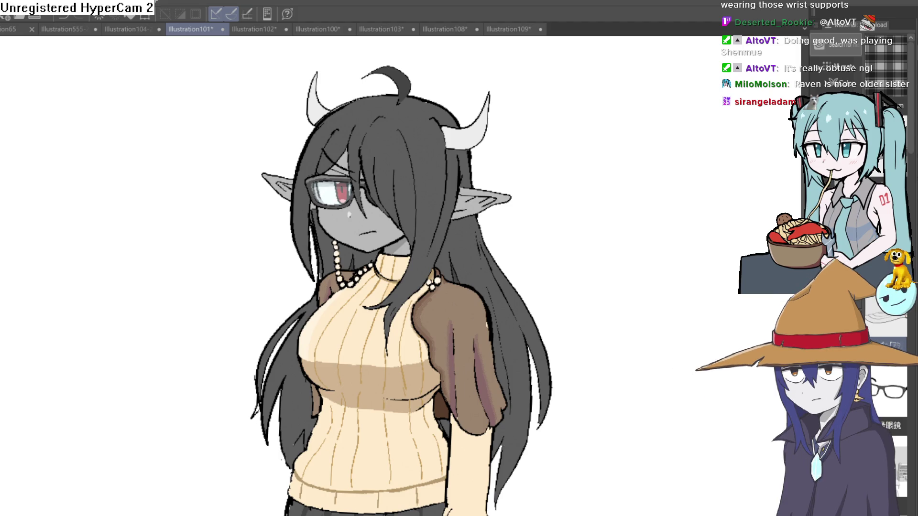
left_click(509, 29)
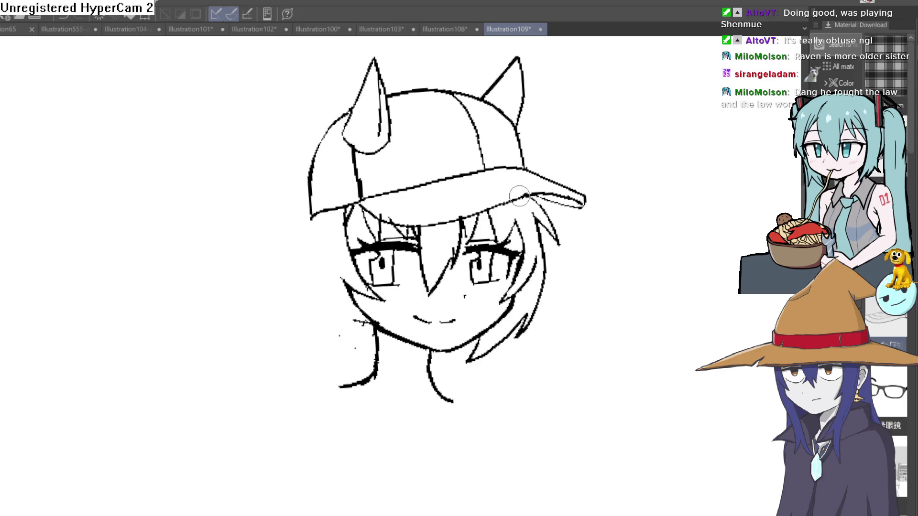
Frame the face up close and undo the old left-side hair strands
left_click_drag(590, 244, 550, 288)
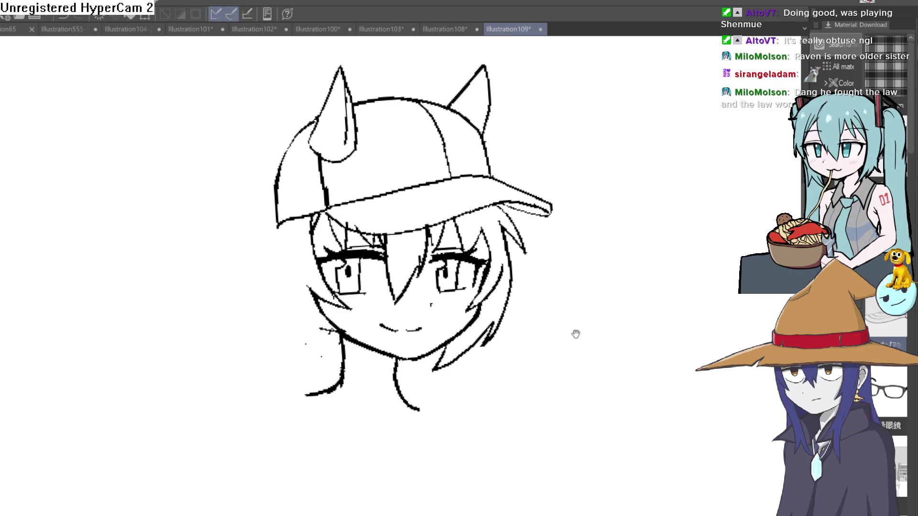
left_click_drag(576, 334, 523, 350)
left_click(328, 360)
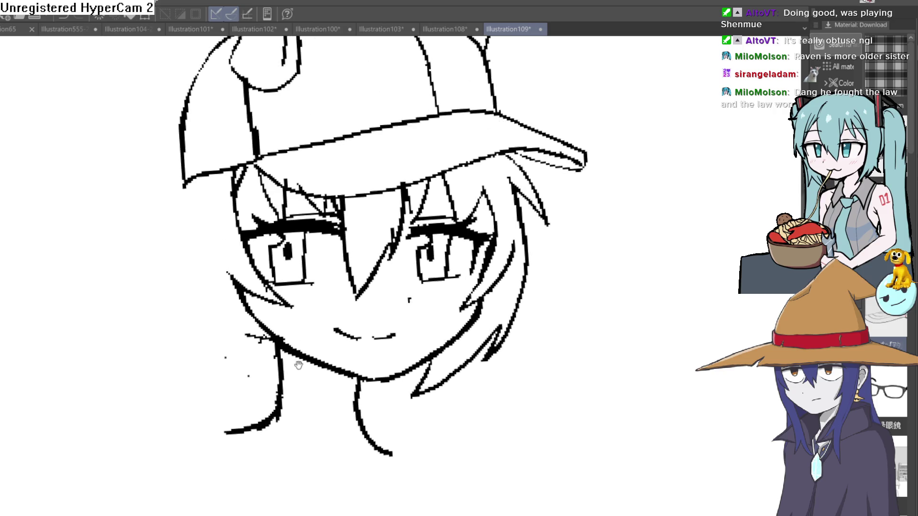
left_click_drag(298, 366, 304, 395)
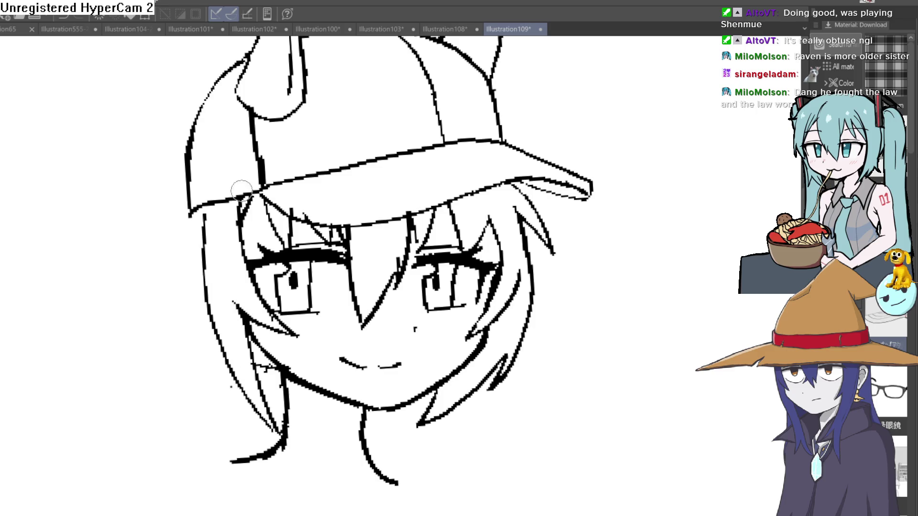
key("ctrl+z")
key("ctrl+z")
Draw a new left hair line from the cap brim down past the cheek
left_click_drag(191, 211, 174, 271)
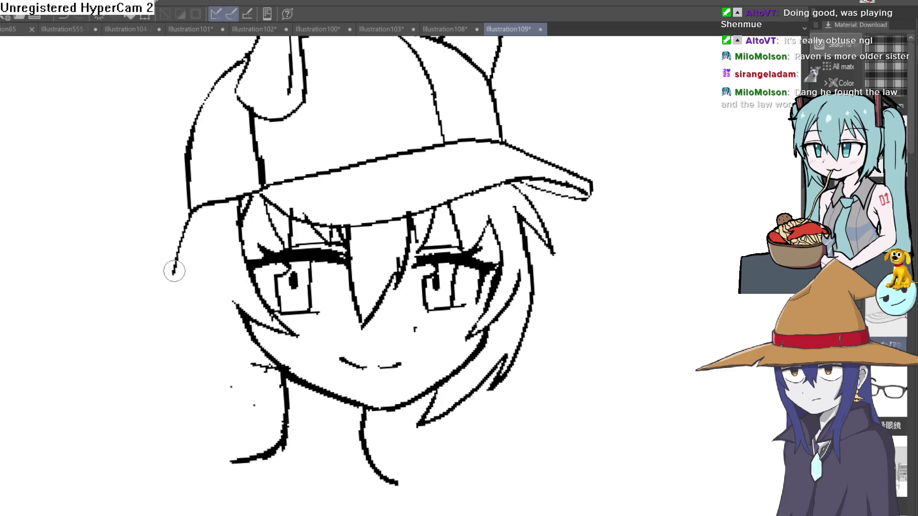
key("minus")
left_click_drag(205, 183, 181, 241)
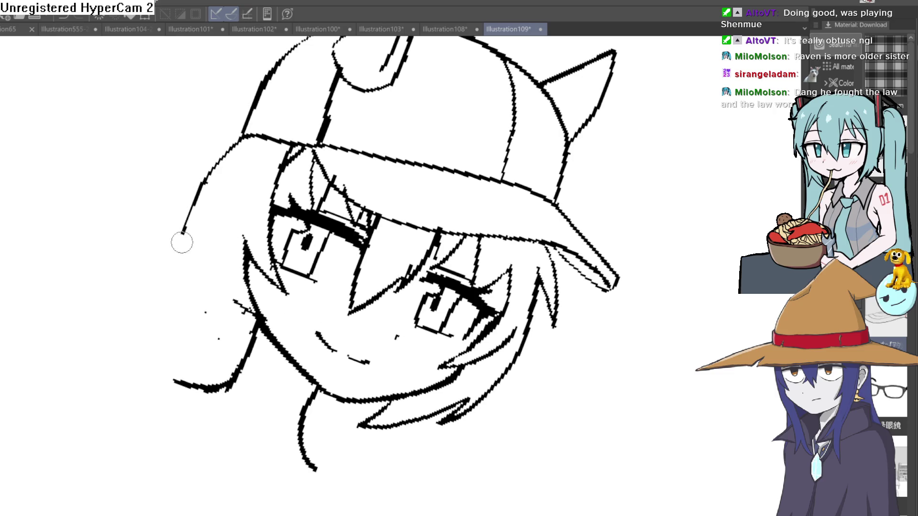
key("asciicircum")
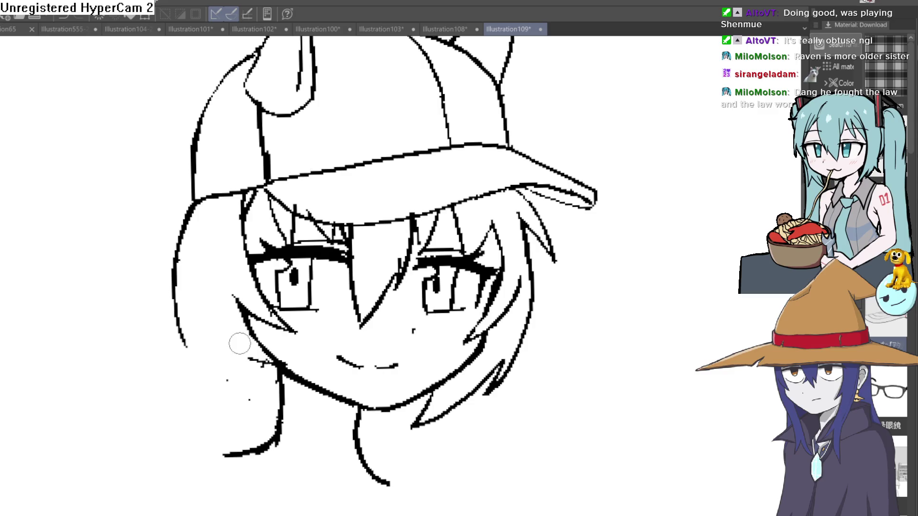
key("asciicircum")
key("asciicircum")
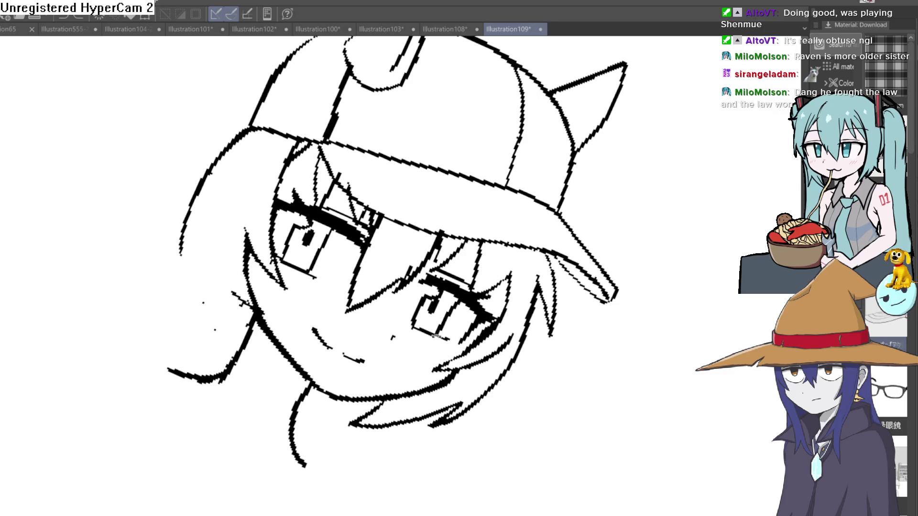
key("minus")
key("minus")
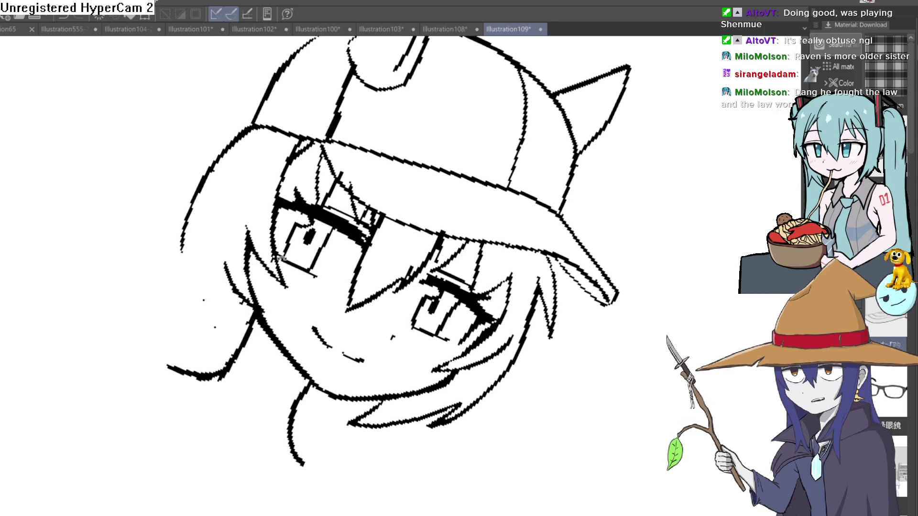
scroll(366, 274, "up", 1)
key("minus")
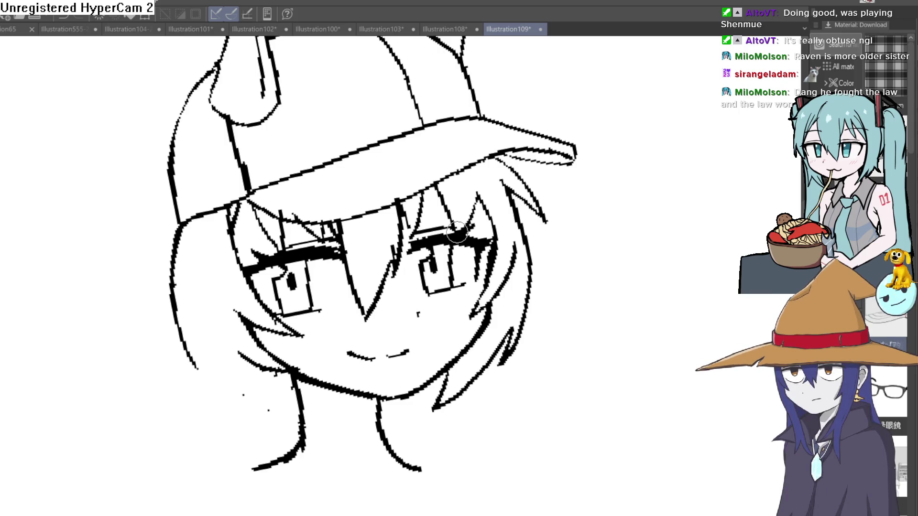
Try a chin contour and lower-left hair strands, undoing each attempt
left_click_drag(532, 307, 568, 324)
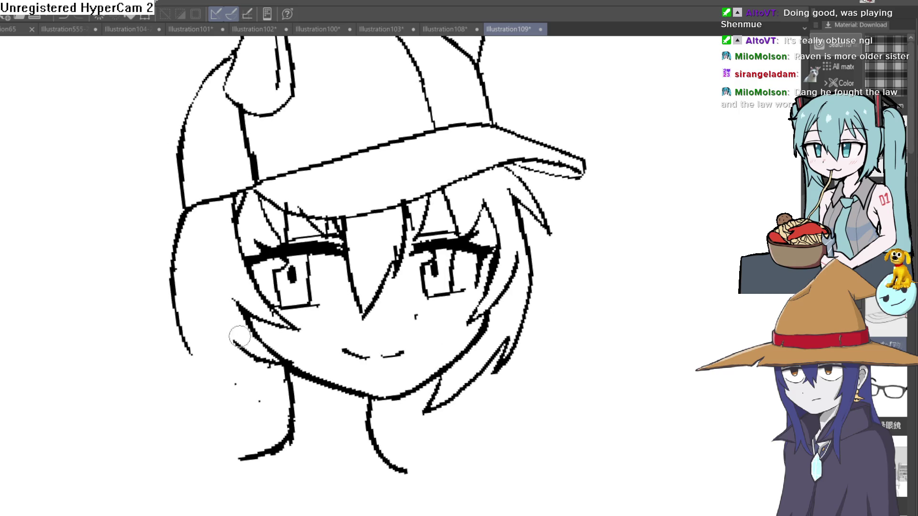
left_click_drag(197, 359, 270, 399)
key("ctrl+z")
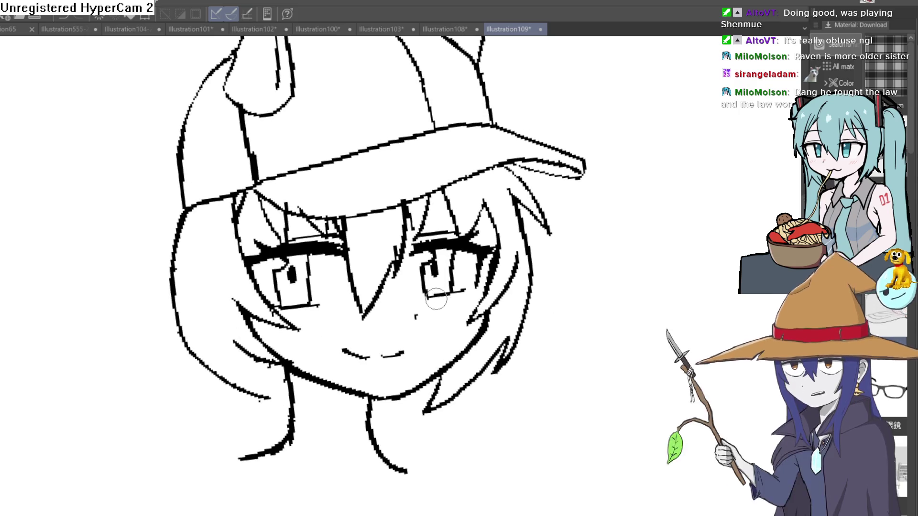
left_click_drag(216, 360, 285, 405)
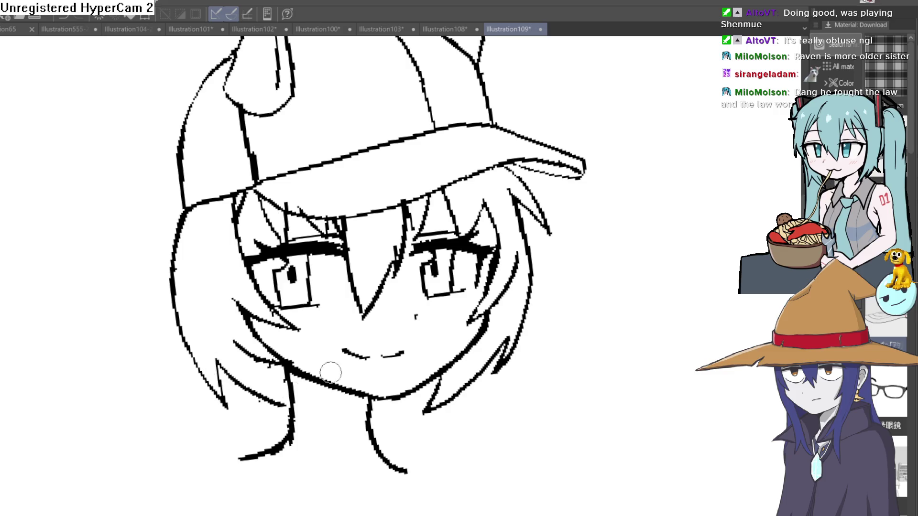
key("ctrl+z")
key("ctrl+z")
mouse_move(190, 391)
left_mouse_down()
mouse_move(239, 383)
mouse_move(280, 424)
left_mouse_up()
key("ctrl+z")
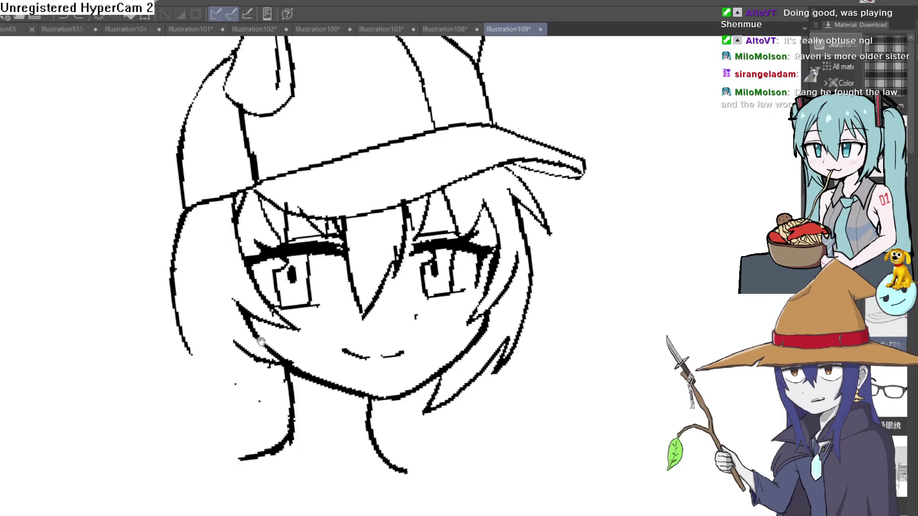
Draw two new strands on the lower-left hair
left_click_drag(261, 341, 223, 281)
left_click_drag(268, 378, 199, 304)
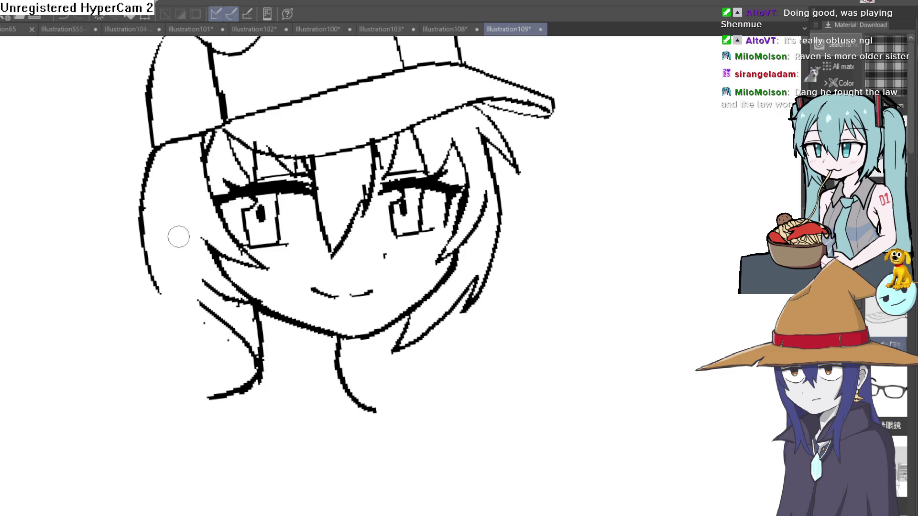
mouse_move(219, 296)
left_mouse_down()
mouse_move(195, 352)
mouse_move(176, 287)
mouse_move(143, 322)
left_mouse_up()
scroll(379, 278, "down", 2)
scroll(379, 277, "down", 1)
scroll(400, 280, "up", 3)
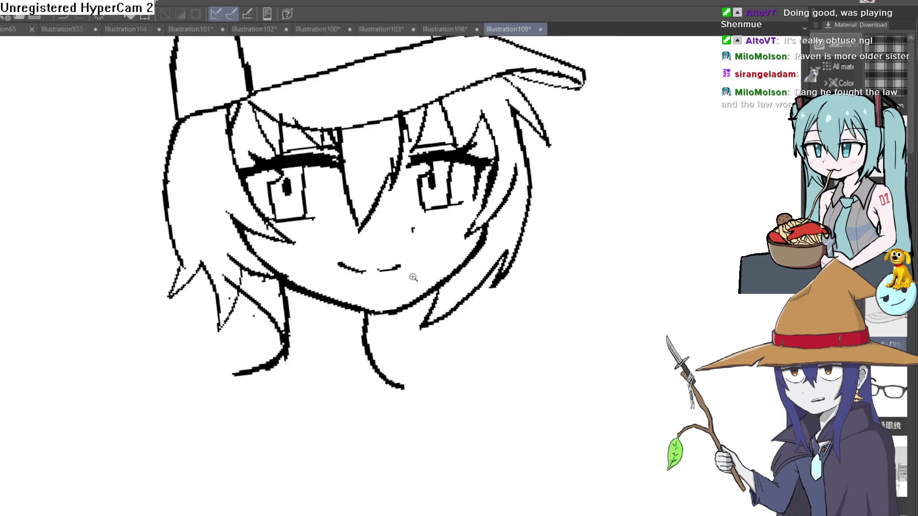
scroll(261, 137, "up", 3)
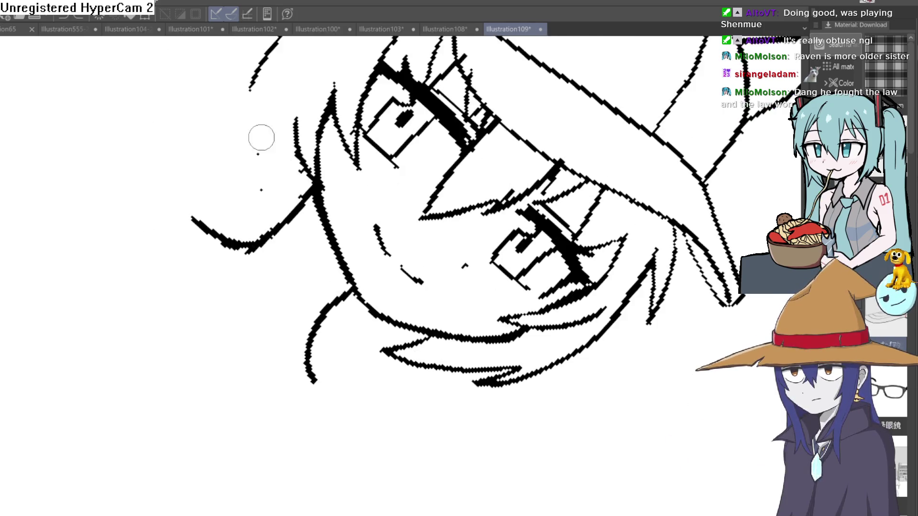
scroll(246, 113, "down", 2)
With the view tilted, add two more strands at the face's lower left
left_click_drag(349, 205, 445, 288)
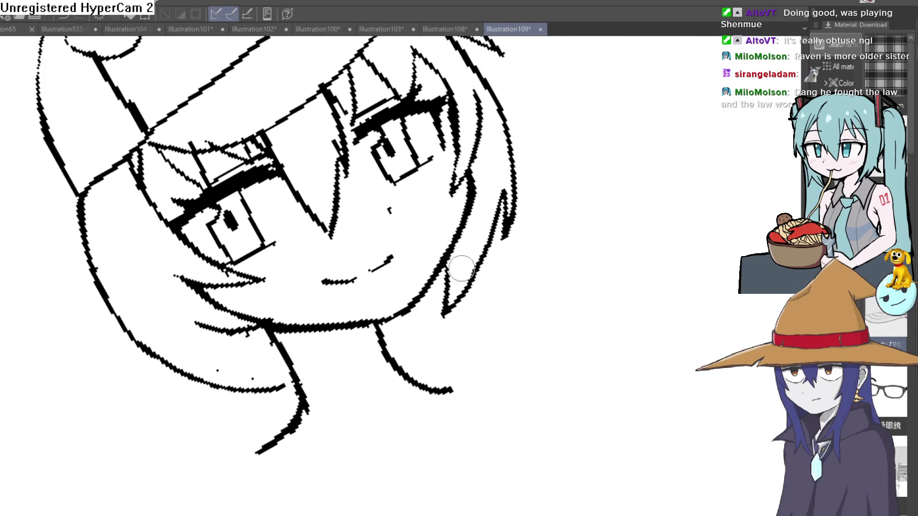
scroll(446, 288, "down", 2)
scroll(420, 320, "up", 1)
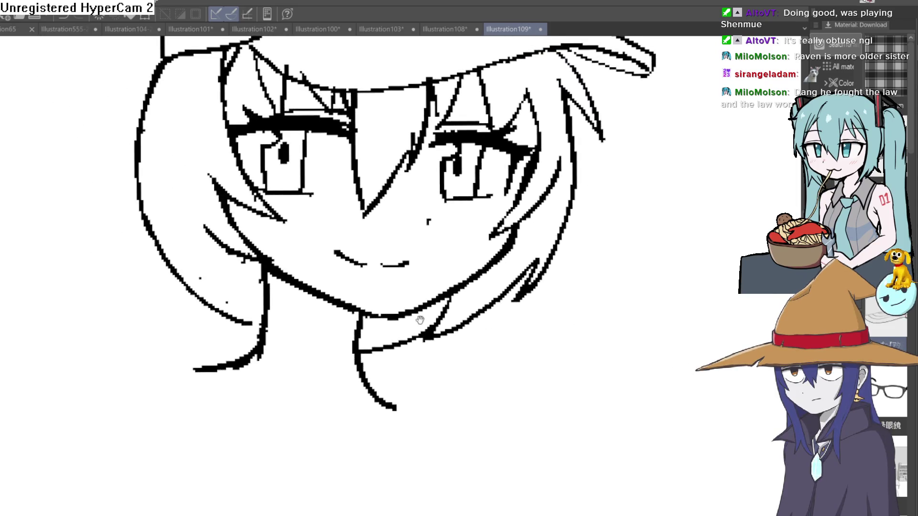
left_click_drag(227, 303, 251, 323)
mouse_move(196, 296)
left_mouse_down()
mouse_move(251, 321)
mouse_move(233, 336)
mouse_move(117, 372)
left_mouse_up()
scroll(233, 337, "down", 1)
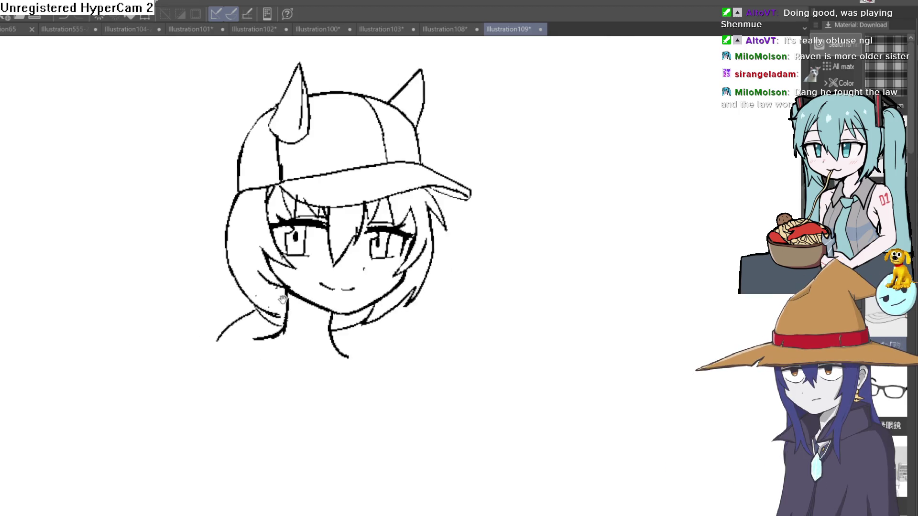
scroll(117, 373, "down", 3)
scroll(430, 255, "up", 2)
Draw a long outer hair stroke on the left side, undoing two unwanted strokes
left_click_drag(430, 256, 400, 285)
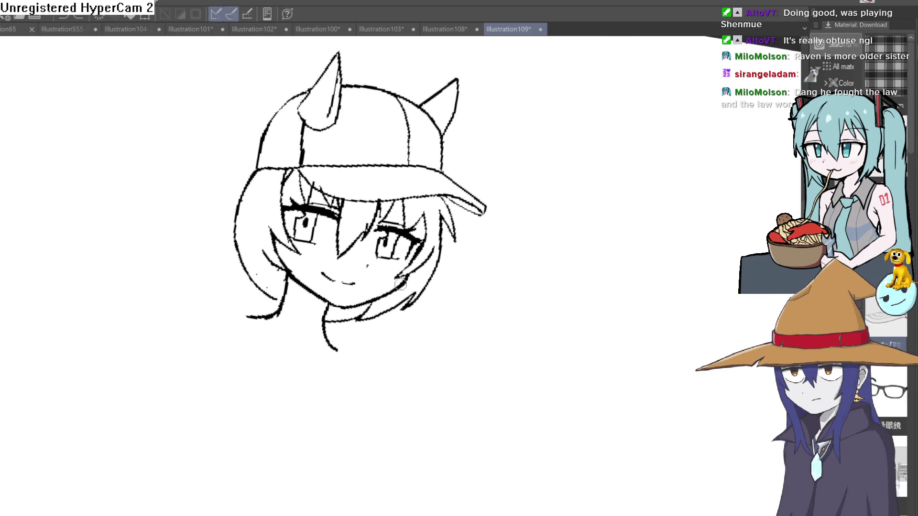
scroll(398, 287, "up", 5)
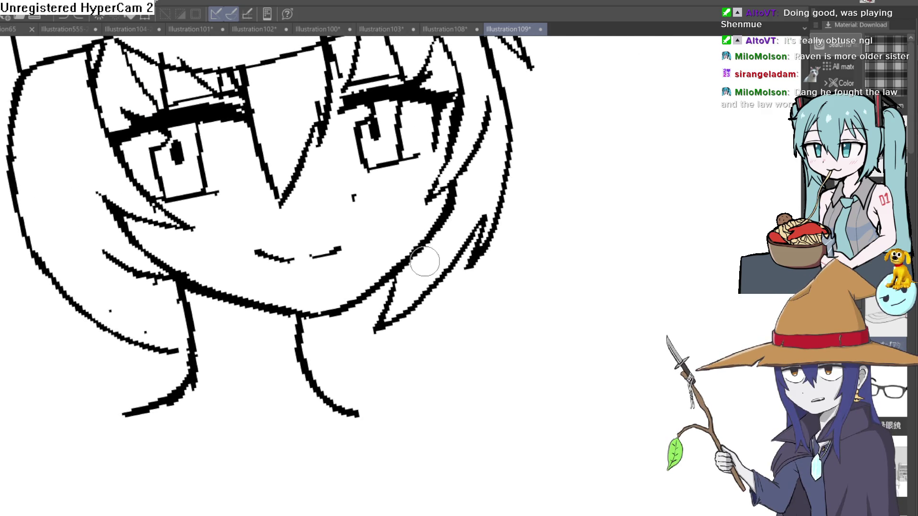
scroll(347, 317, "up", 2)
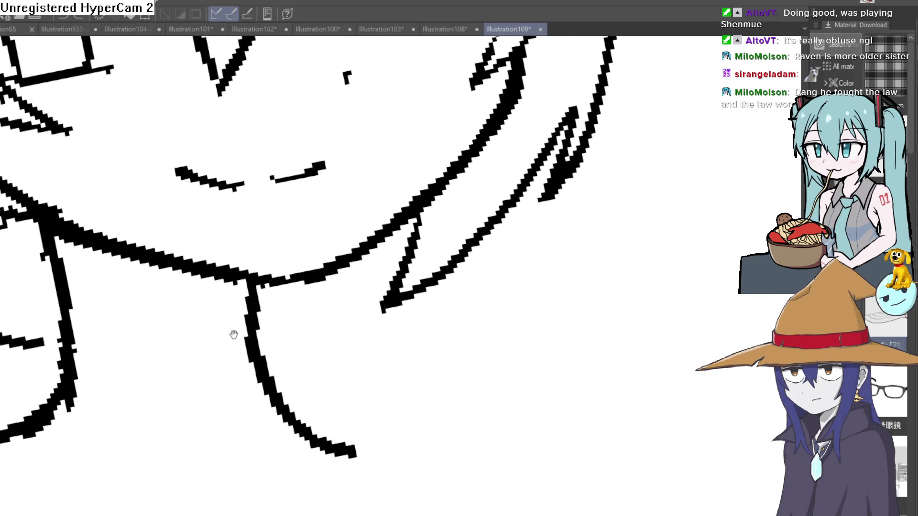
mouse_move(233, 334)
left_mouse_down()
mouse_move(393, 451)
mouse_move(287, 430)
mouse_move(262, 273)
mouse_move(263, 440)
mouse_move(305, 97)
left_mouse_up()
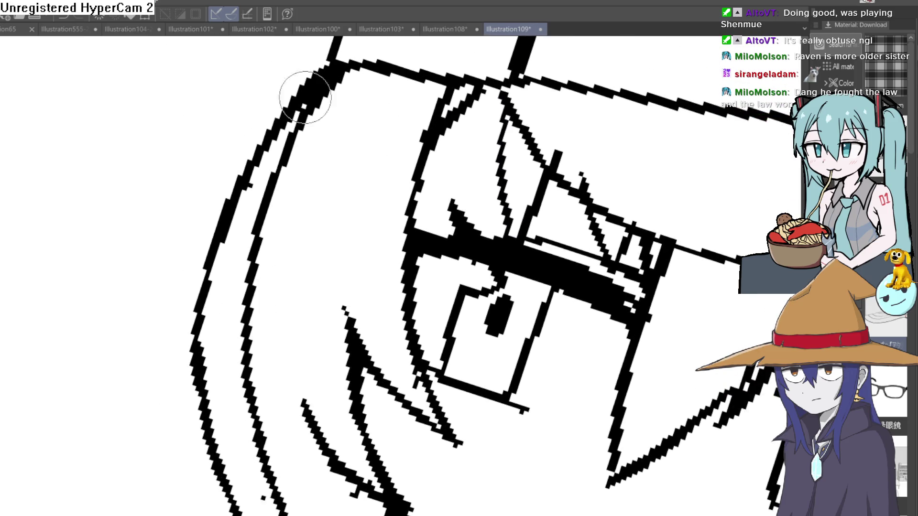
left_click_drag(334, 67, 143, 373)
left_click_drag(172, 325, 287, 195)
key("ctrl+z")
key("ctrl+z")
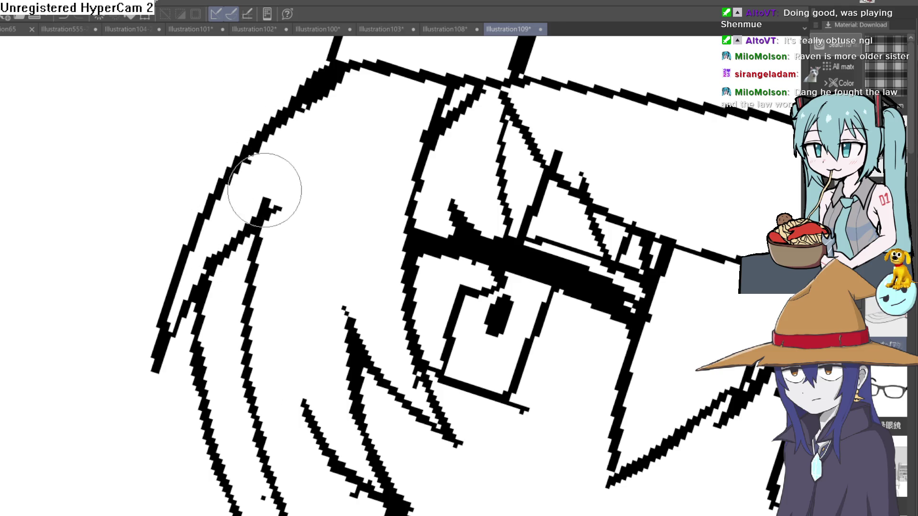
mouse_move(338, 111)
left_mouse_down()
mouse_move(334, 160)
mouse_move(299, 213)
mouse_move(278, 194)
left_mouse_up()
key("ctrl+z")
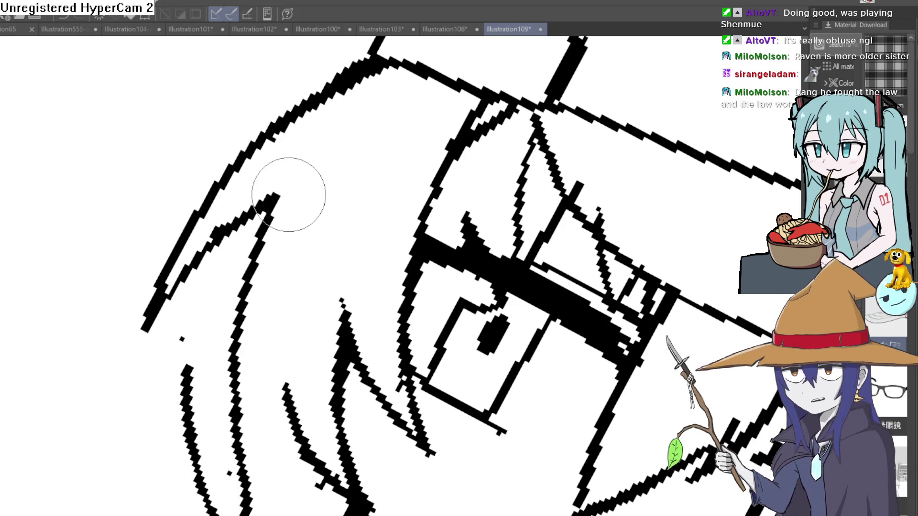
scroll(268, 195, "down", 3)
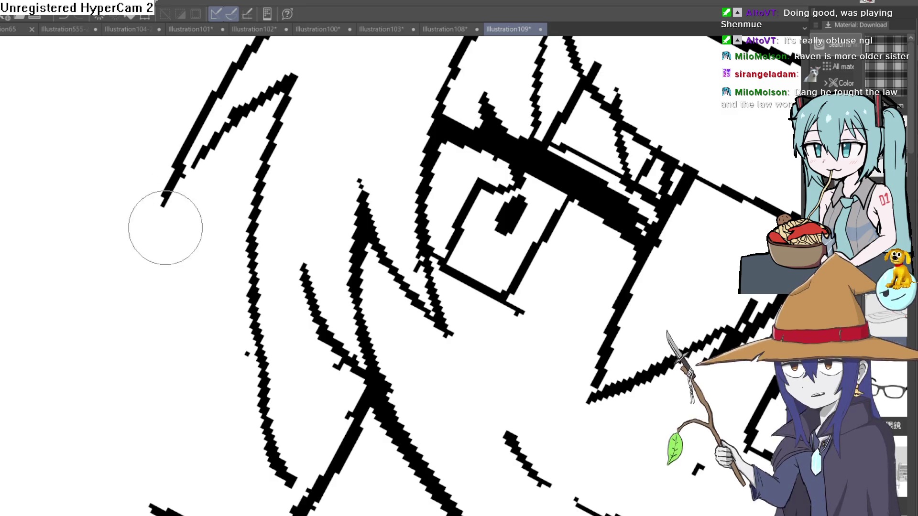
scroll(166, 228, "down", 5)
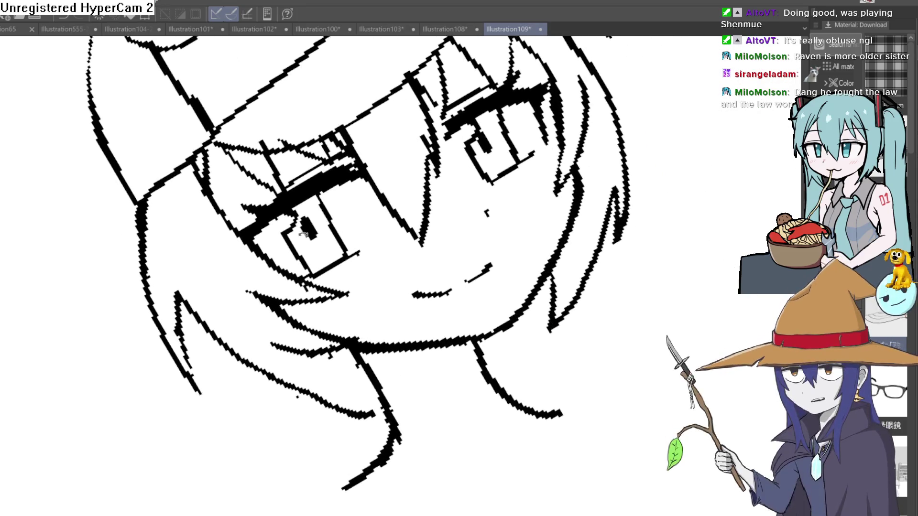
scroll(303, 234, "down", 3)
scroll(464, 277, "up", 3)
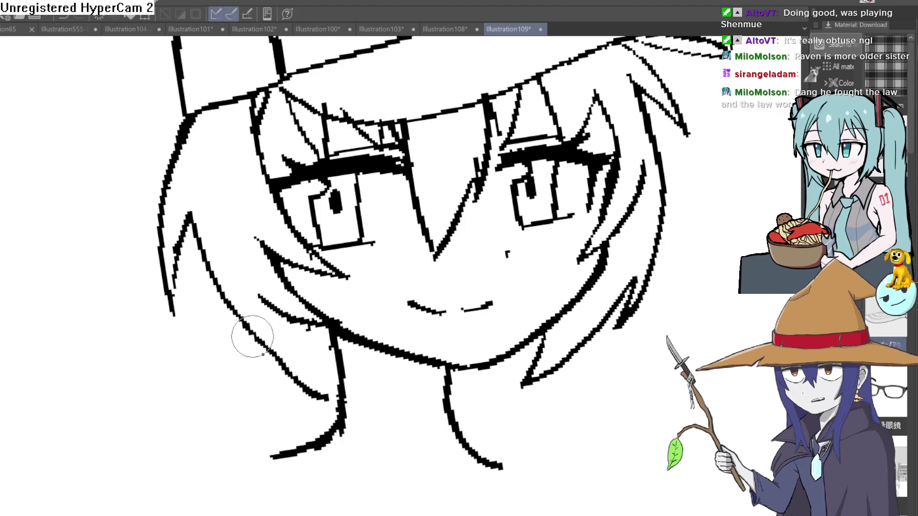
Erase the long lower-left hair strand, its upper part first and then the rest
mouse_move(246, 338)
left_mouse_down()
mouse_move(199, 221)
mouse_move(199, 231)
left_mouse_up()
left_click_drag(233, 304, 318, 400)
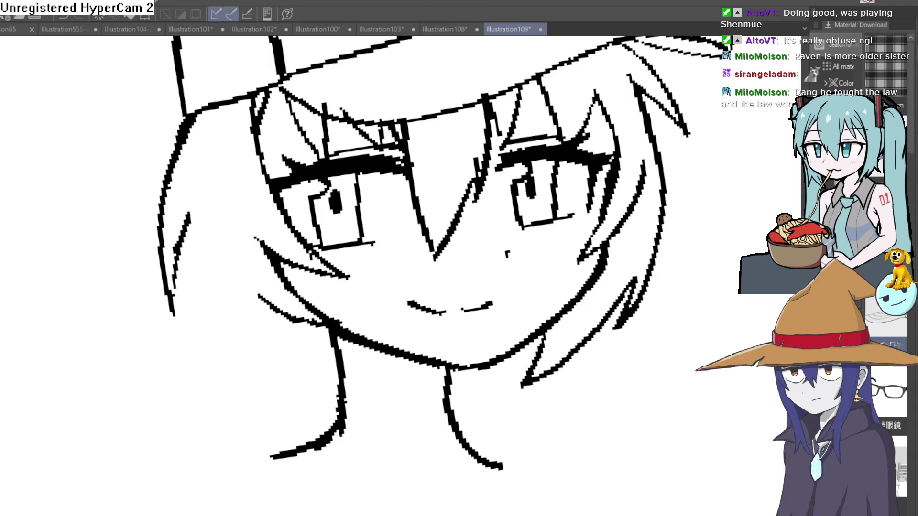
Erase part of the heavy right jawline and redraw its end to meet the chin
scroll(675, 318, "down", 5)
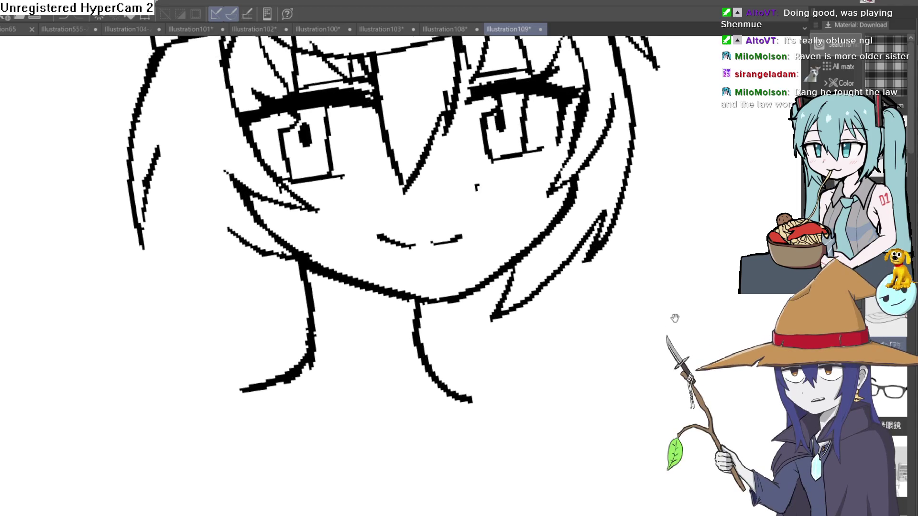
left_click_drag(620, 310, 595, 282)
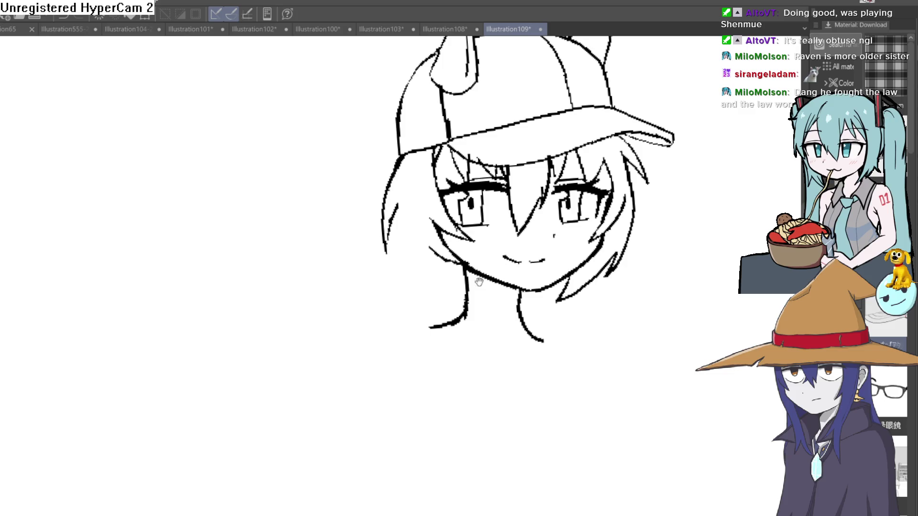
scroll(484, 240, "up", 6)
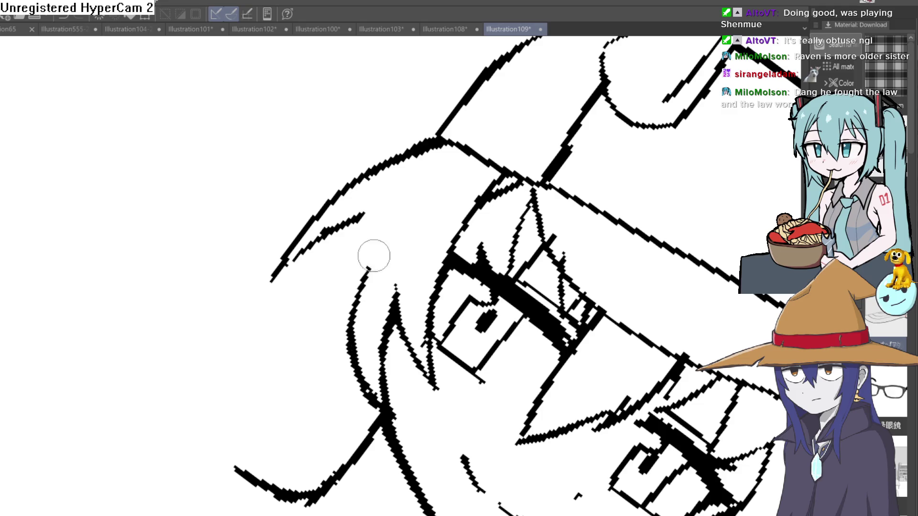
scroll(678, 296, "down", 2)
scroll(679, 296, "down", 3)
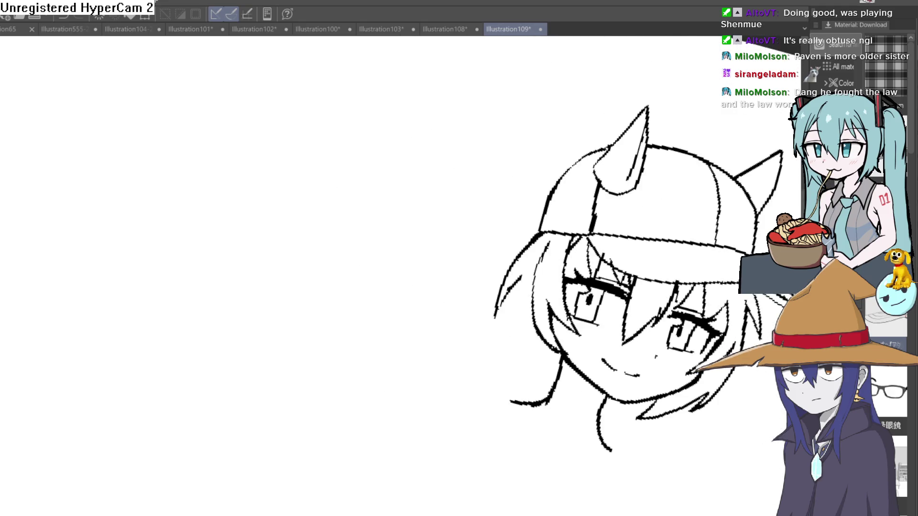
mouse_move(678, 329)
left_mouse_down()
mouse_move(631, 287)
mouse_move(622, 264)
mouse_move(584, 275)
left_mouse_up()
scroll(583, 275, "up", 3)
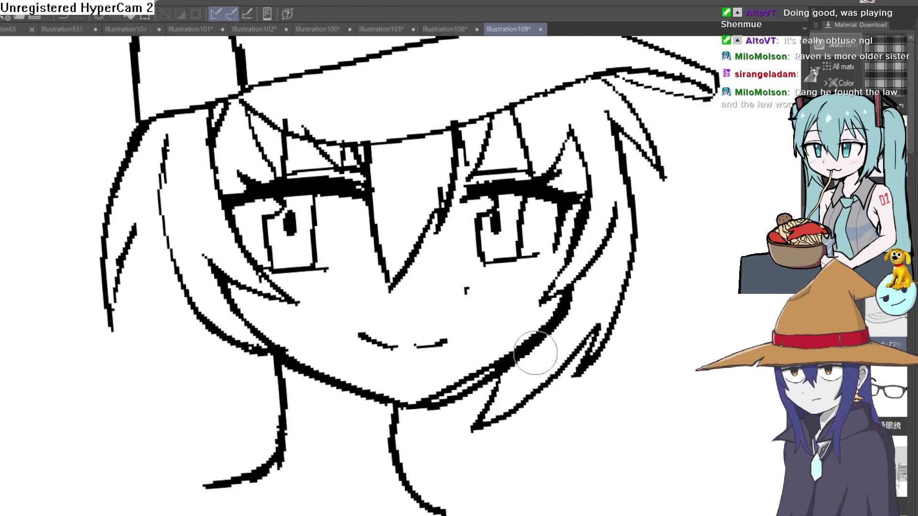
mouse_move(535, 352)
left_mouse_down()
mouse_move(454, 396)
mouse_move(584, 308)
left_mouse_up()
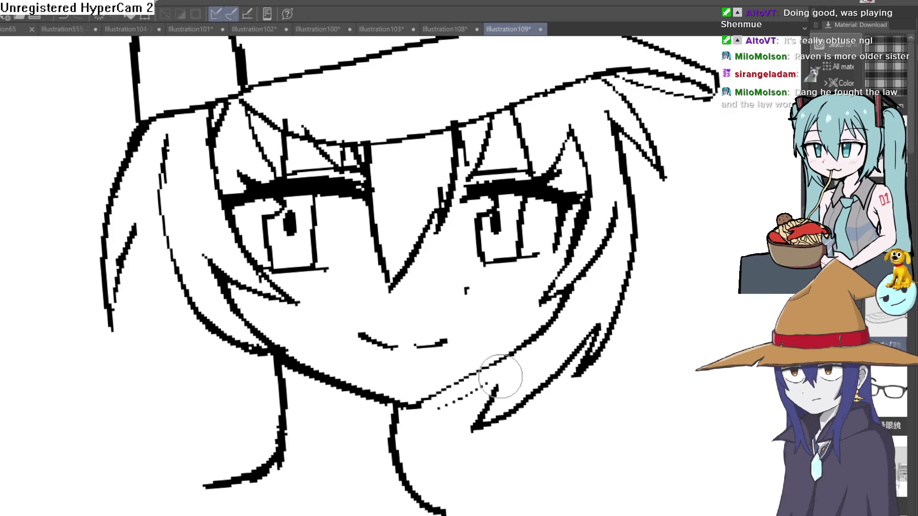
left_click_drag(500, 377, 421, 414)
Reset the canvas rotation and center the upright face with the cap visible
scroll(508, 415, "down", 5)
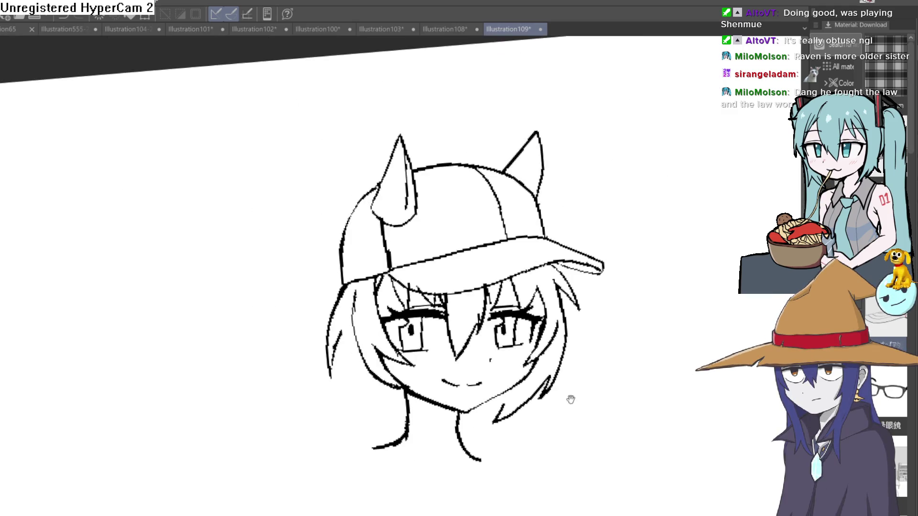
scroll(580, 383, "up", 1)
left_click_drag(580, 384, 533, 247)
scroll(540, 268, "down", 3)
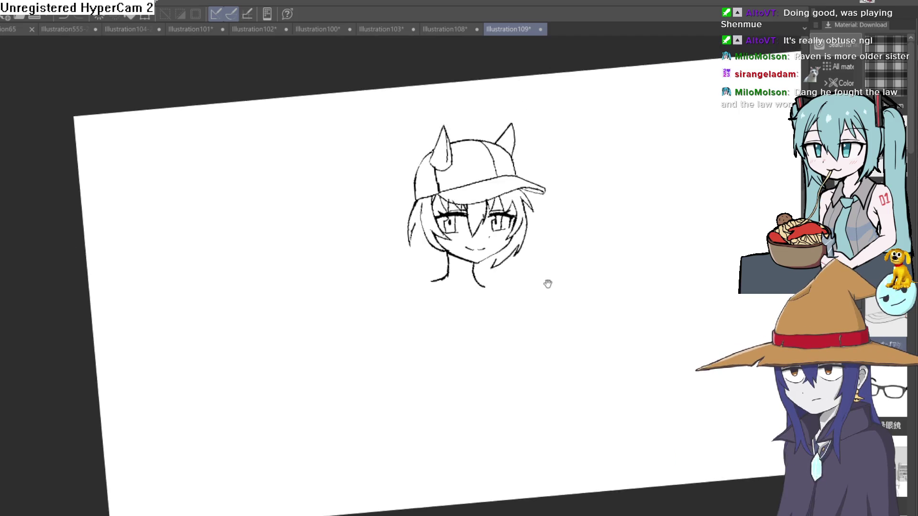
key("ctrl+at")
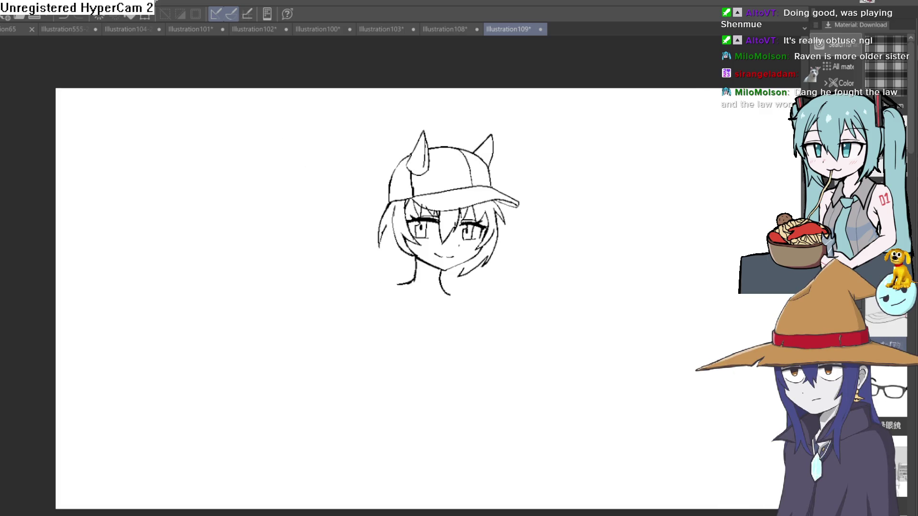
scroll(439, 284, "up", 3)
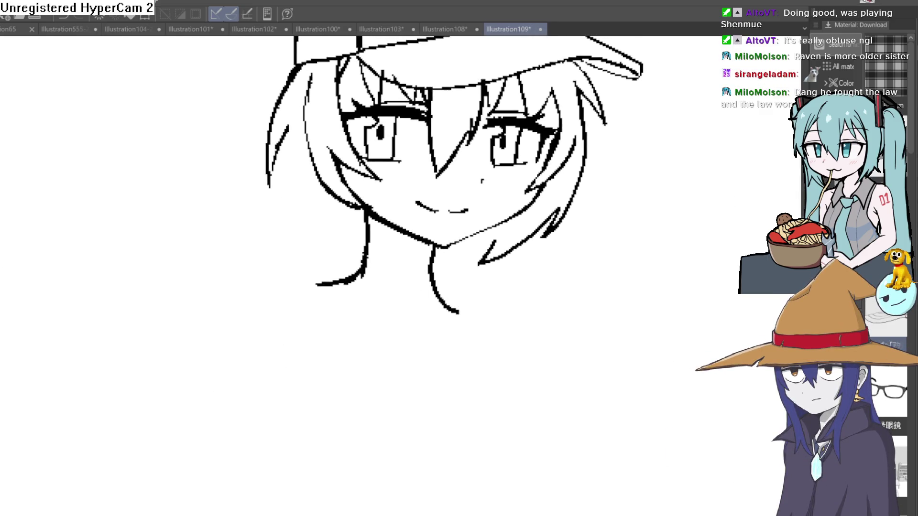
mouse_move(533, 216)
left_mouse_down()
mouse_move(347, 329)
mouse_move(387, 262)
left_mouse_up()
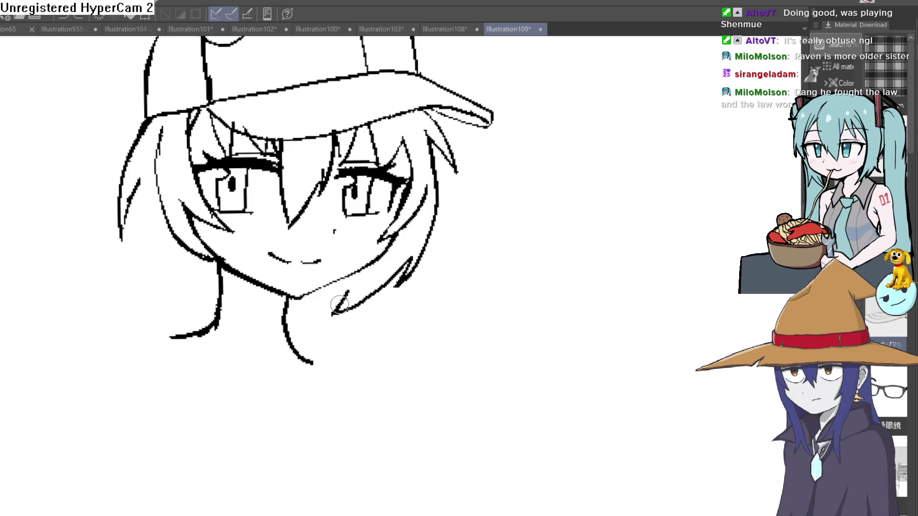
mouse_move(444, 258)
left_mouse_down()
mouse_move(455, 323)
mouse_move(446, 238)
left_mouse_up()
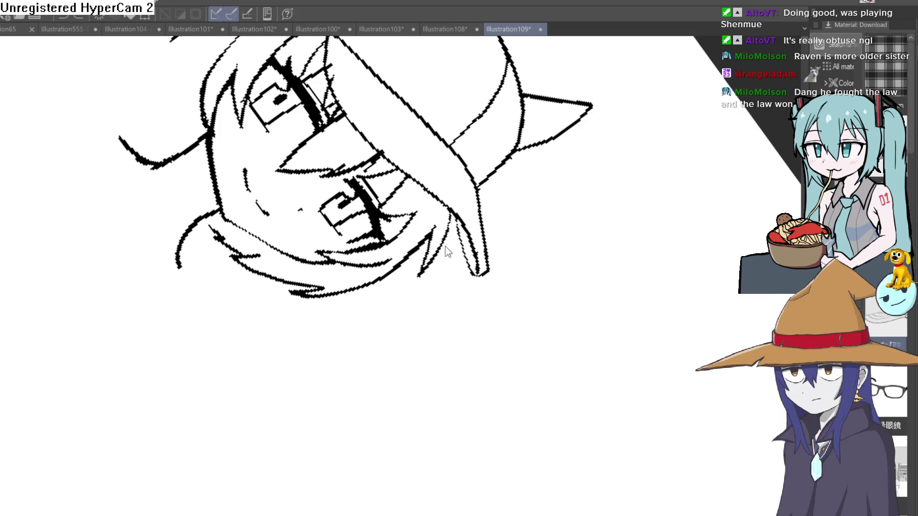
mouse_move(455, 234)
left_mouse_down()
mouse_move(465, 237)
mouse_move(391, 222)
left_mouse_up()
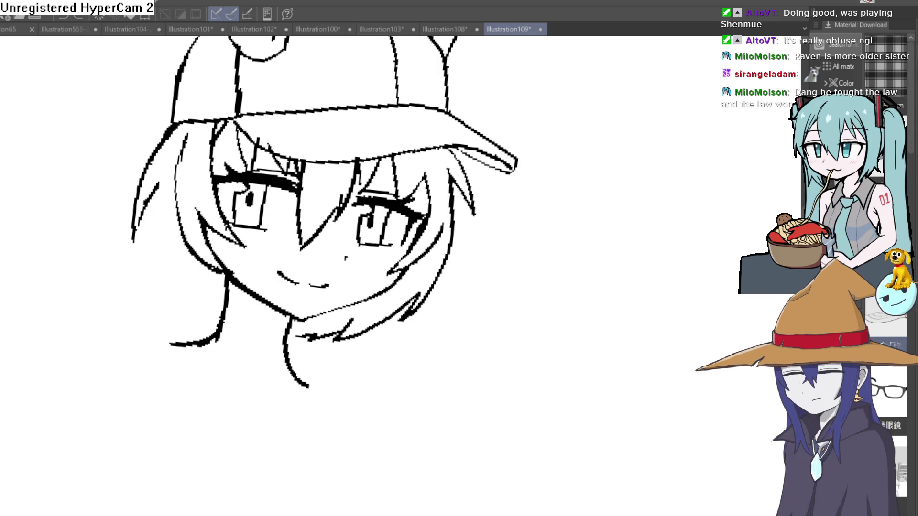
Draw a short new hair strand on the left of the head
left_click_drag(543, 296, 568, 230)
scroll(568, 229, "down", 2)
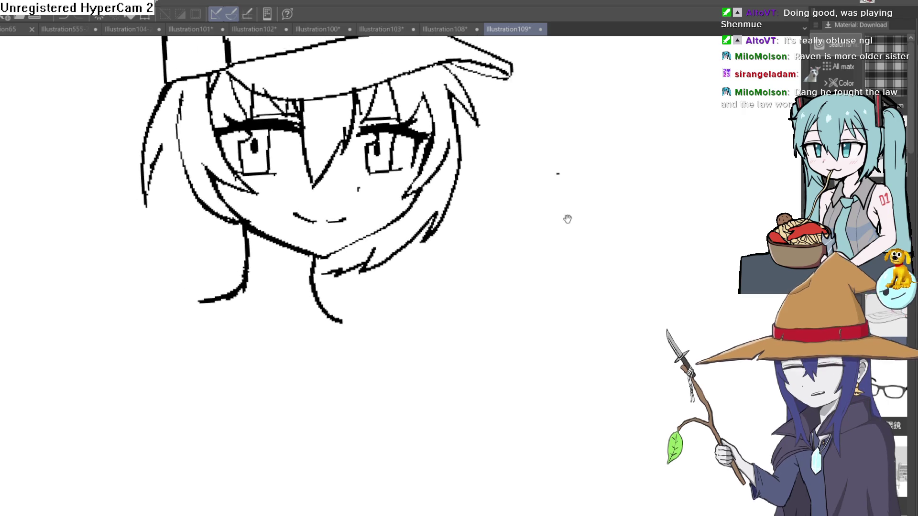
scroll(578, 215, "down", 3)
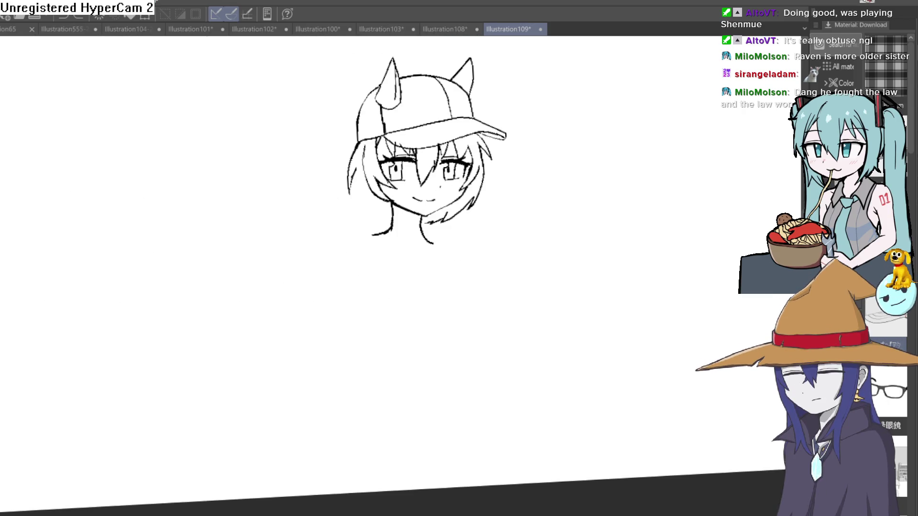
scroll(438, 181, "up", 3)
mouse_move(534, 210)
left_mouse_down()
mouse_move(522, 263)
mouse_move(487, 228)
mouse_move(548, 220)
mouse_move(546, 314)
left_mouse_up()
key("ctrl+0")
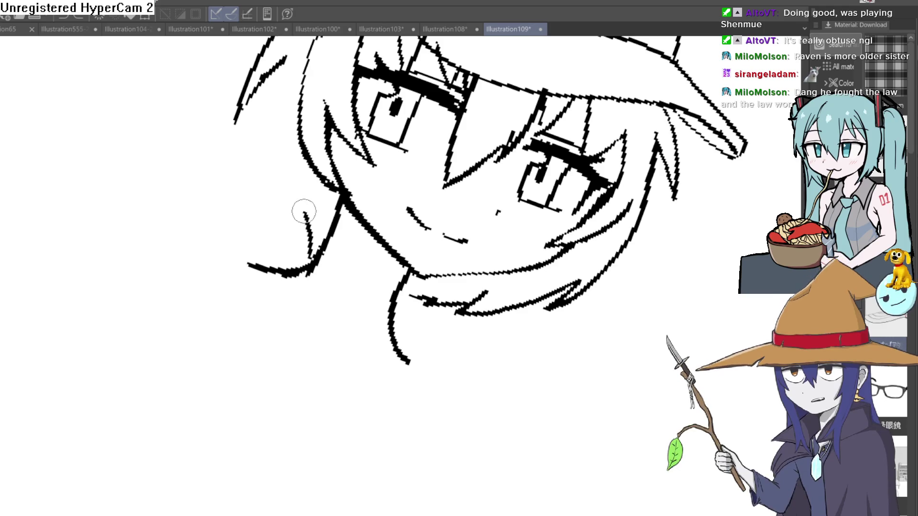
mouse_move(303, 211)
left_mouse_down()
mouse_move(258, 152)
mouse_move(253, 80)
left_mouse_up()
key("ctrl+0")
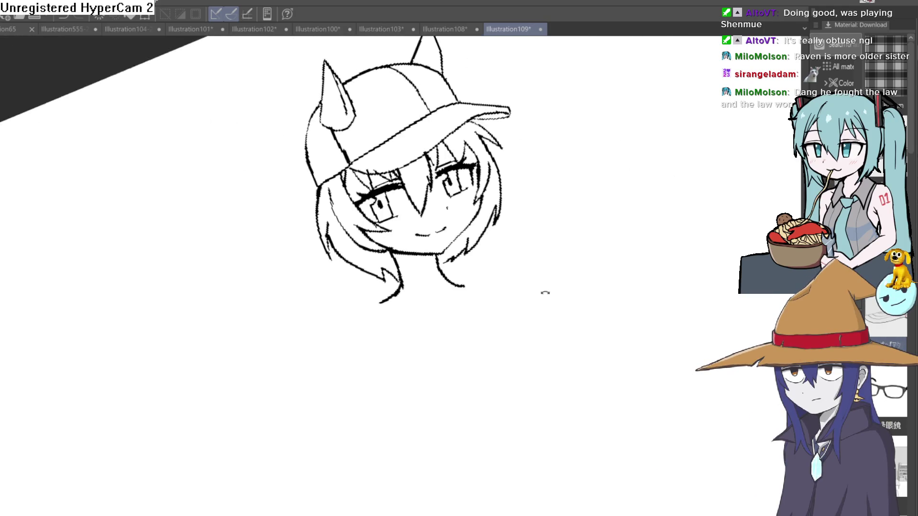
Pan and turn the view until the whole head sits upright
mouse_move(545, 293)
left_mouse_down()
mouse_move(496, 302)
mouse_move(506, 313)
mouse_move(500, 279)
left_mouse_up()
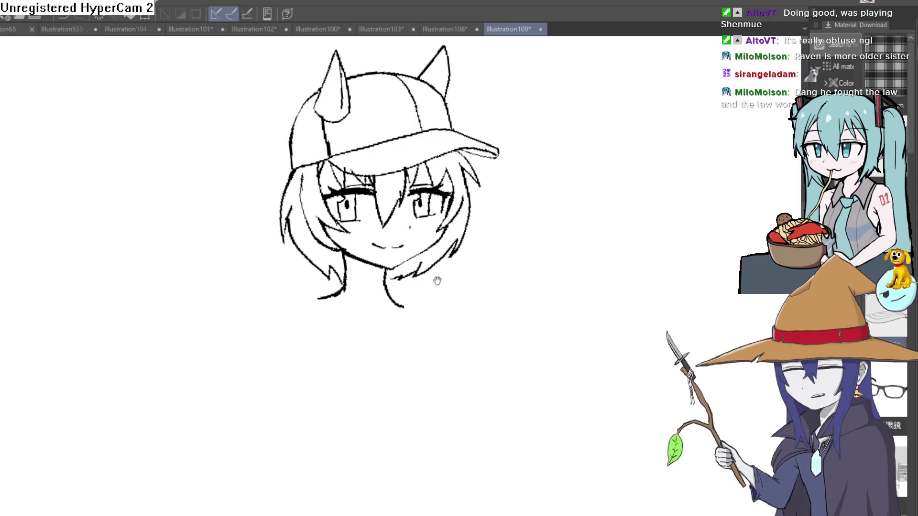
scroll(436, 280, "up", 3)
scroll(403, 264, "down", 2)
mouse_move(403, 263)
left_mouse_down()
mouse_move(481, 322)
mouse_move(506, 285)
left_mouse_up()
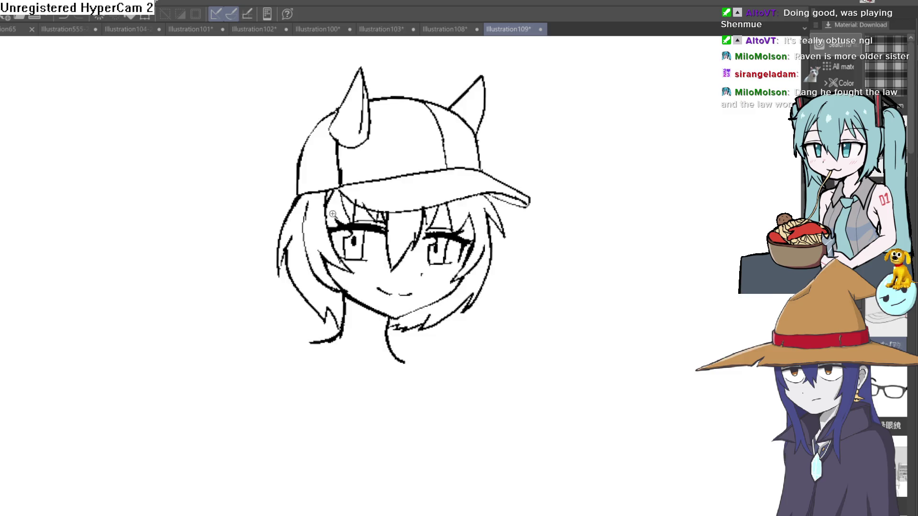
scroll(332, 214, "up", 3)
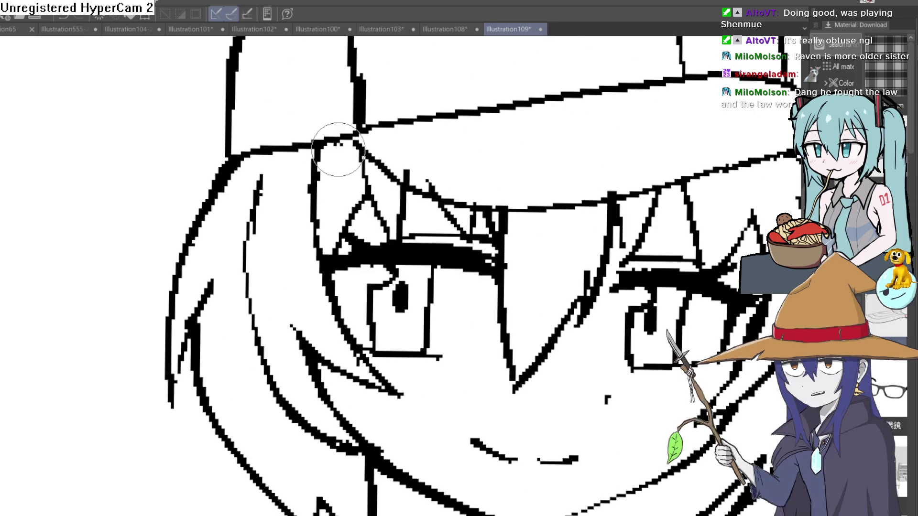
scroll(430, 189, "down", 4)
mouse_move(593, 218)
left_mouse_down()
mouse_move(568, 228)
mouse_move(559, 217)
mouse_move(561, 252)
mouse_move(554, 220)
left_mouse_up()
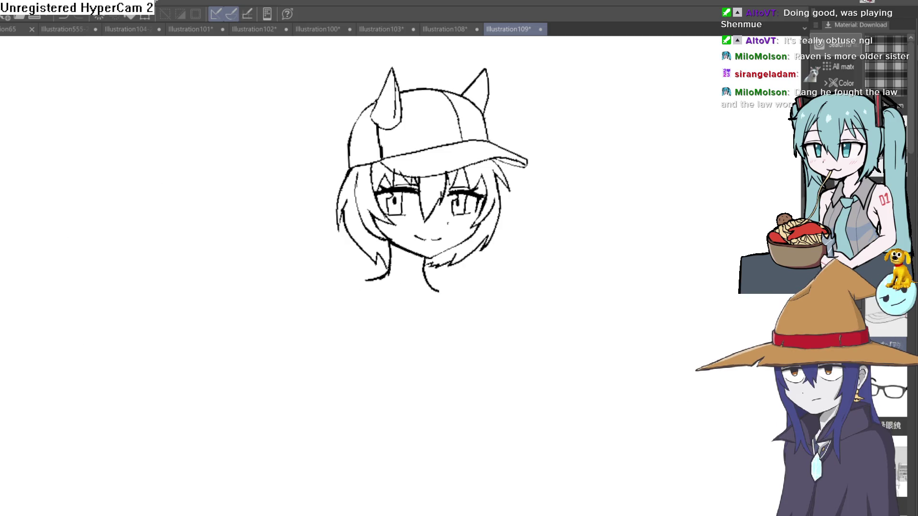
Thicken the neck lines below the chin and draw a shoulder line running down-left
scroll(419, 282, "up", 4)
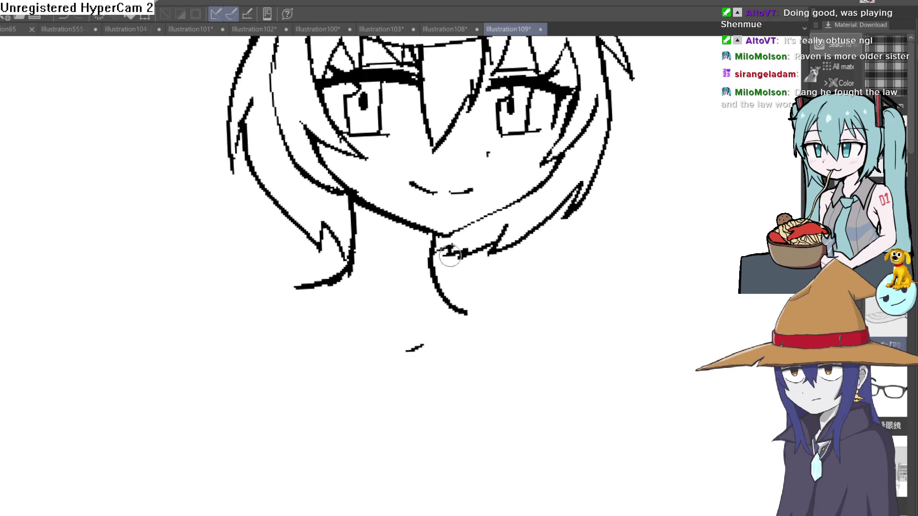
mouse_move(434, 236)
left_mouse_down()
mouse_move(428, 295)
mouse_move(472, 302)
left_mouse_up()
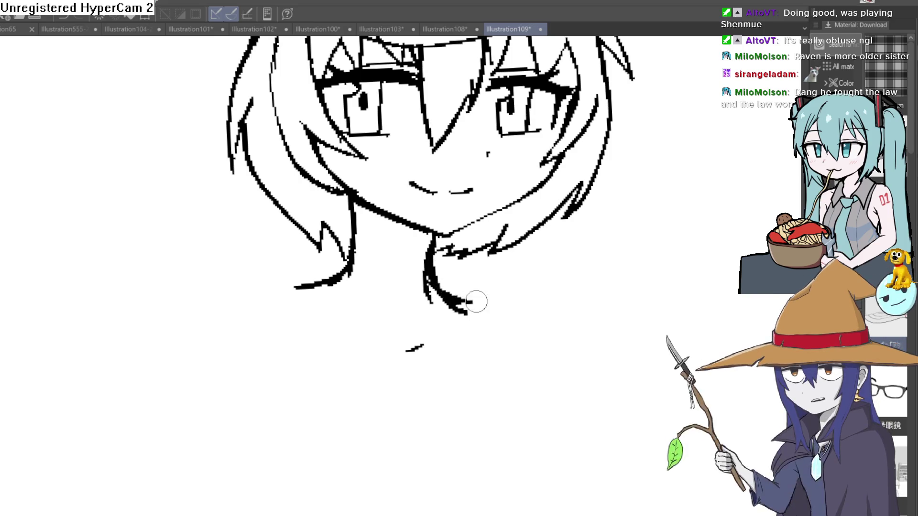
left_click_drag(277, 295, 235, 356)
mouse_move(471, 305)
left_mouse_down()
mouse_move(464, 262)
mouse_move(480, 246)
left_mouse_up()
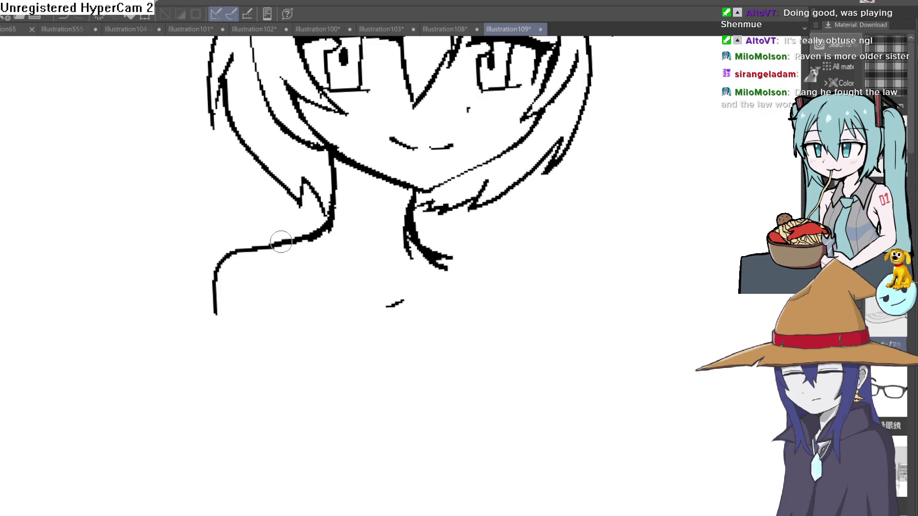
Bolden the left shoulder outline and add a stroke along the shoulder line
left_click_drag(315, 233, 225, 299)
mouse_move(273, 244)
left_mouse_down()
mouse_move(373, 271)
mouse_move(430, 256)
mouse_move(407, 245)
left_mouse_up()
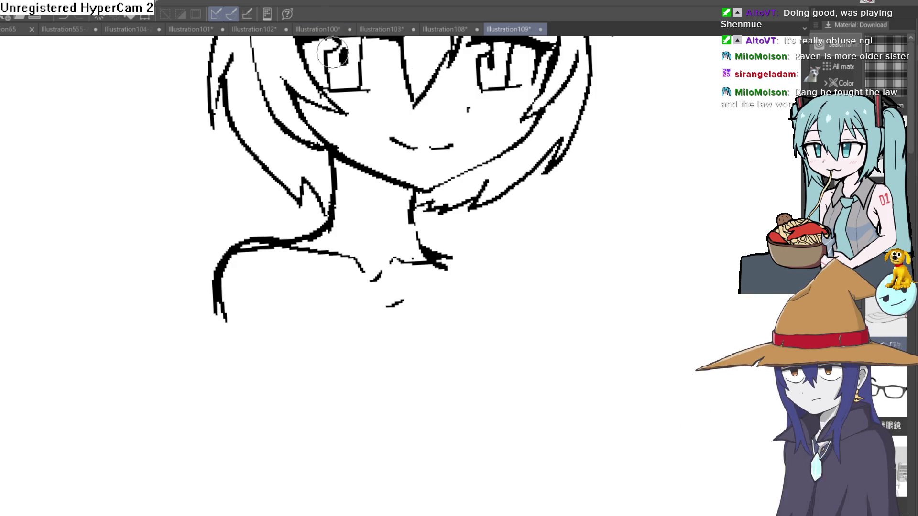
scroll(495, 234, "down", 3)
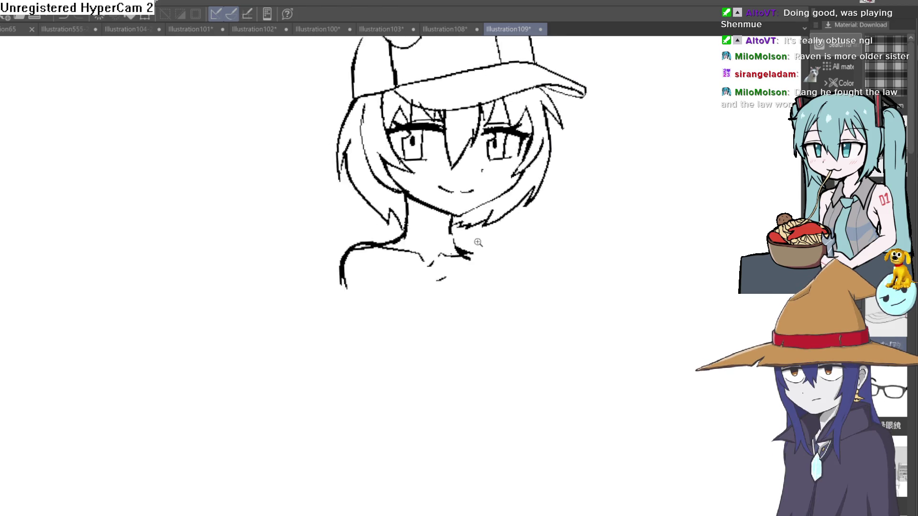
mouse_move(495, 234)
left_mouse_down()
mouse_move(485, 321)
mouse_move(477, 320)
mouse_move(473, 340)
mouse_move(469, 327)
left_mouse_up()
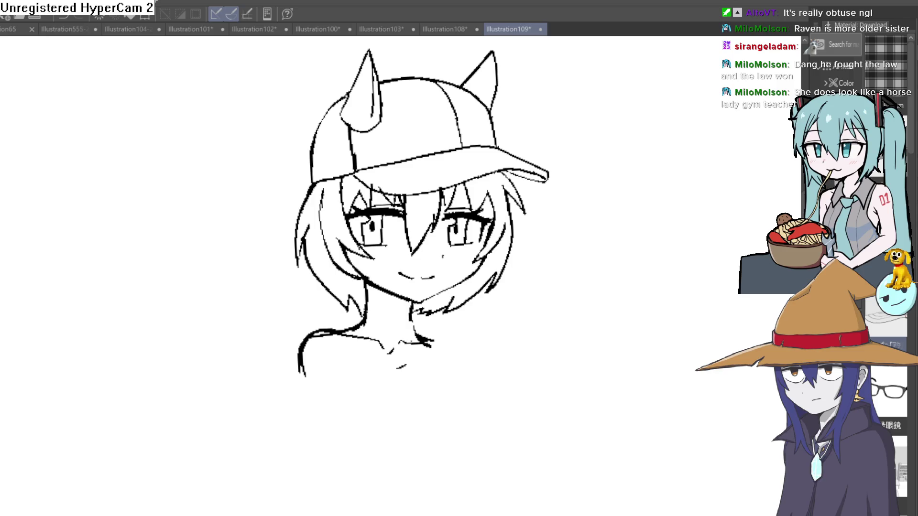
scroll(366, 338, "up", 2)
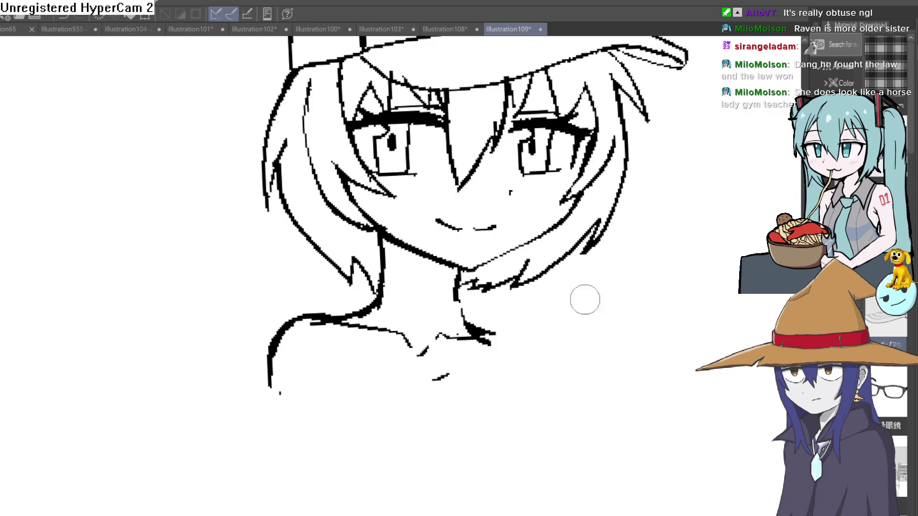
Erase the stray neck-to-shoulder line and the short collar stroke below the neck
scroll(585, 299, "down", 5)
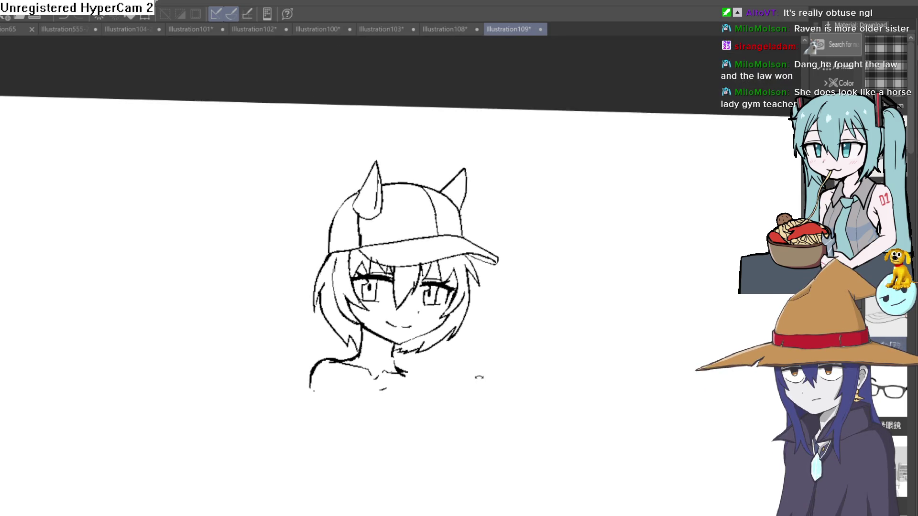
left_click_drag(480, 377, 514, 330)
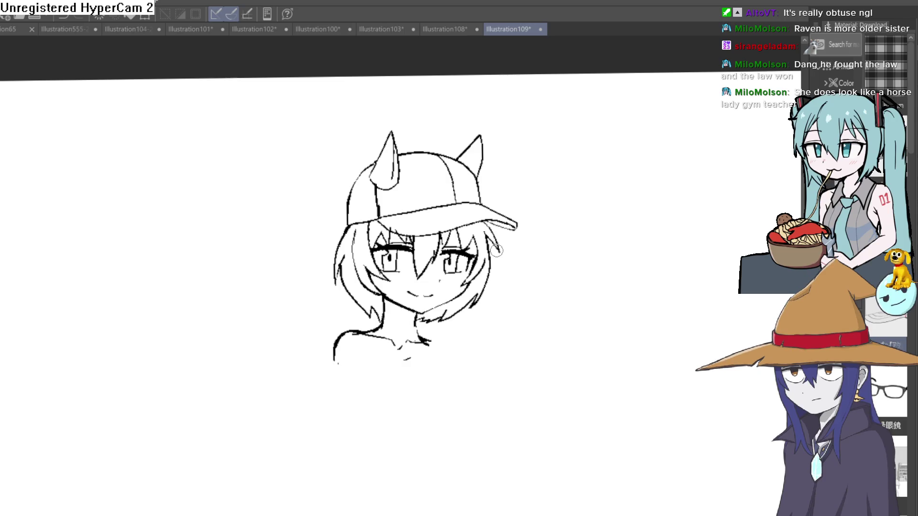
scroll(428, 341, "up", 3)
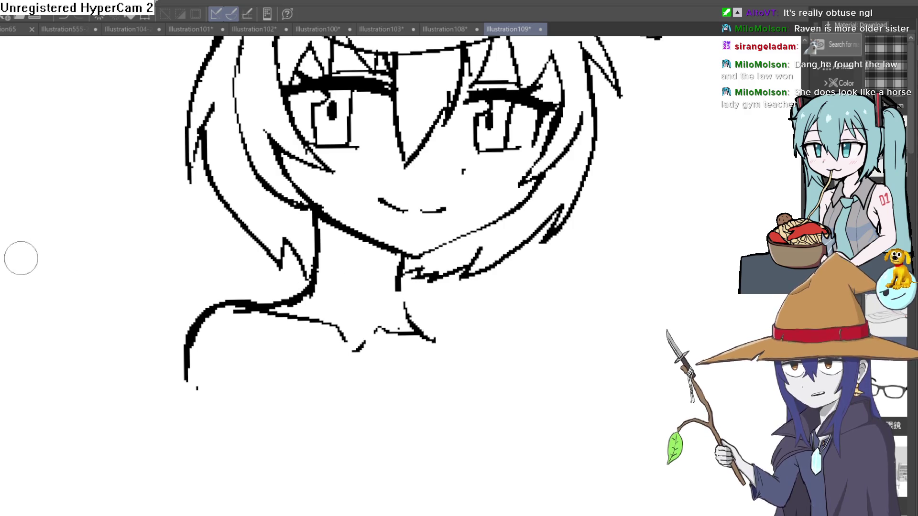
scroll(398, 315, "up", 2)
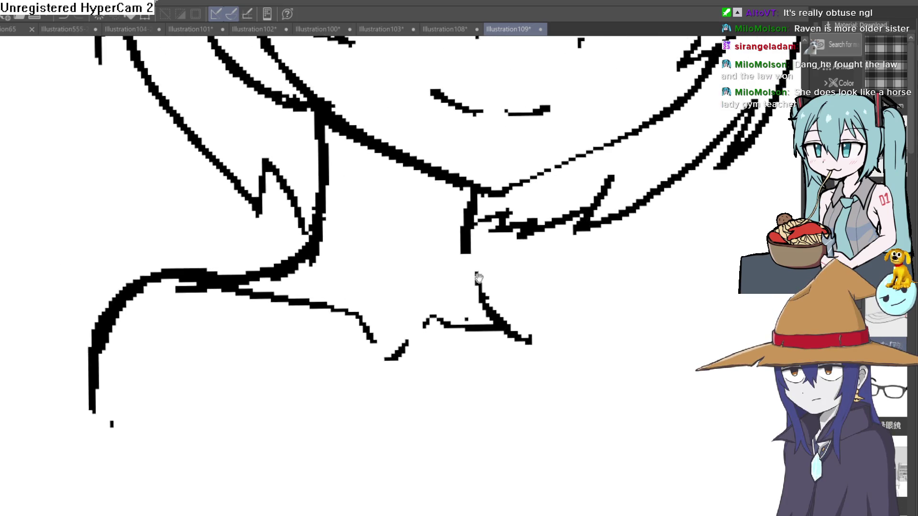
scroll(473, 276, "down", 4)
left_click_drag(502, 261, 448, 241)
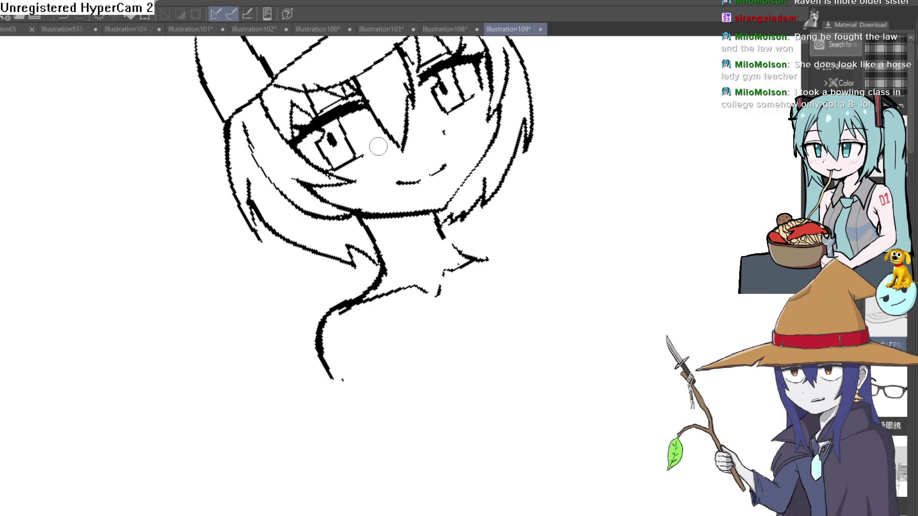
left_click_drag(469, 136, 471, 184)
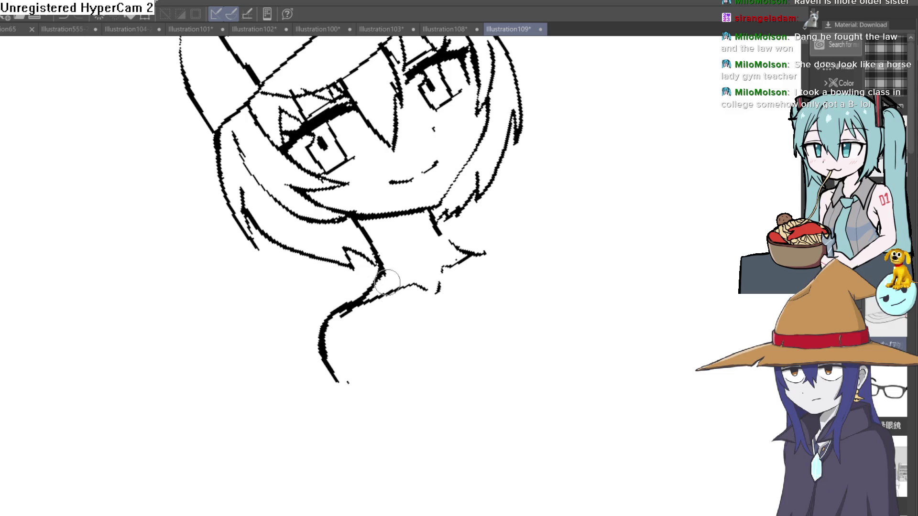
left_click_drag(387, 282, 350, 313)
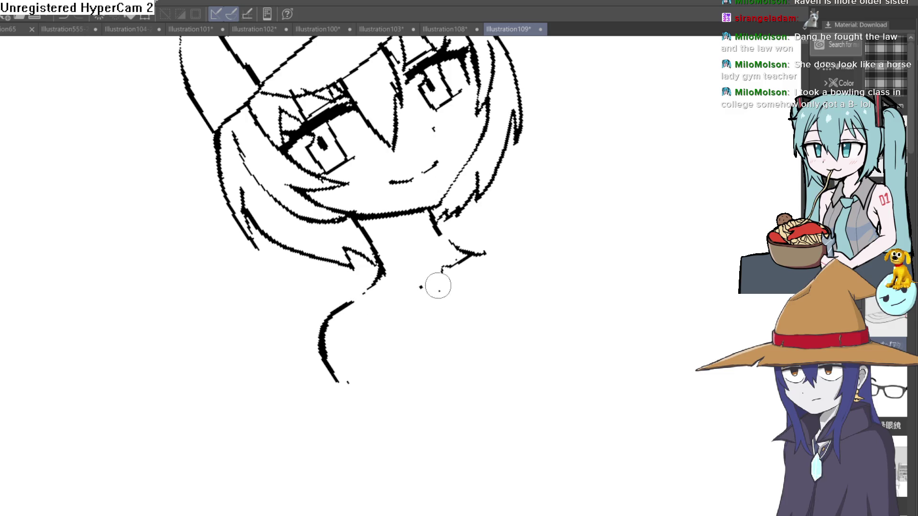
mouse_move(438, 286)
left_mouse_down()
mouse_move(465, 260)
mouse_move(434, 277)
left_mouse_up()
mouse_move(343, 351)
left_mouse_down()
mouse_move(473, 320)
mouse_move(464, 288)
mouse_move(440, 268)
left_mouse_up()
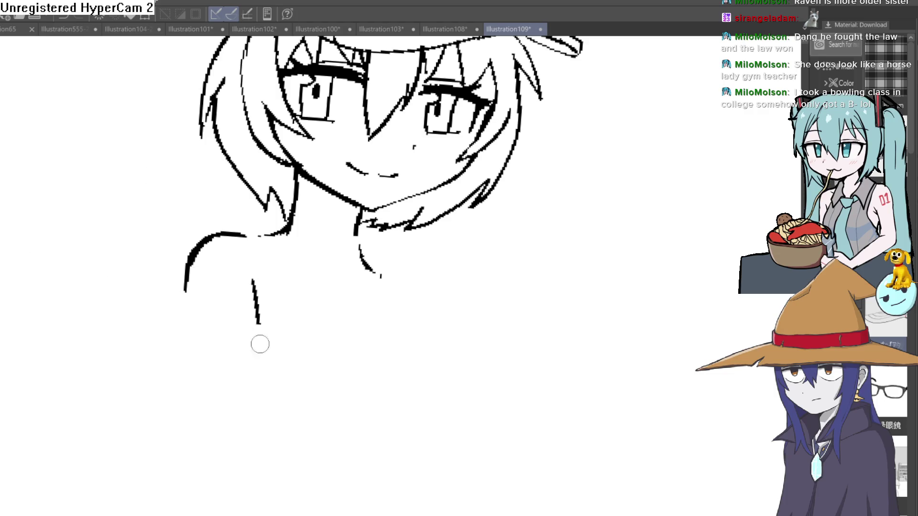
Extend the torso line, thicken the left shoulder, and draw the long left arm line
left_click_drag(258, 324, 263, 378)
mouse_move(264, 277)
left_mouse_down()
mouse_move(258, 301)
mouse_move(263, 235)
left_mouse_up()
left_click_drag(187, 275, 199, 368)
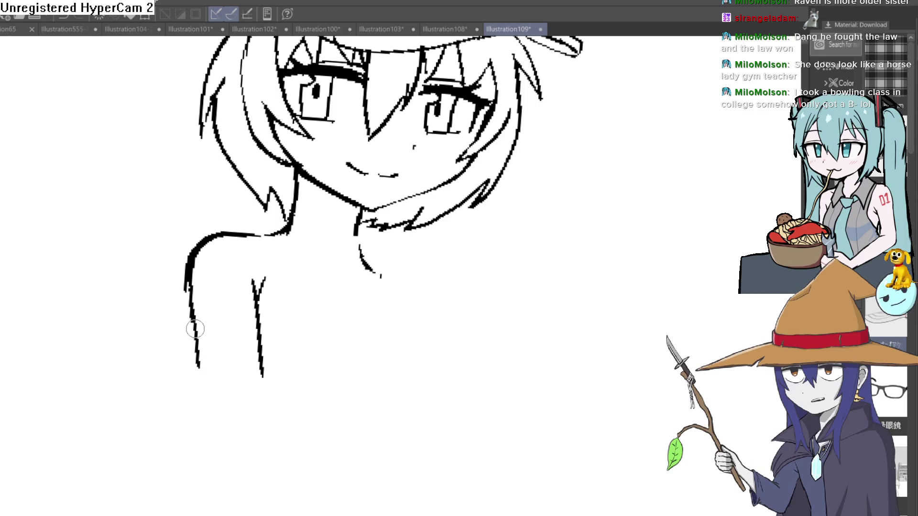
left_click_drag(188, 292, 219, 433)
scroll(311, 361, "down", 3)
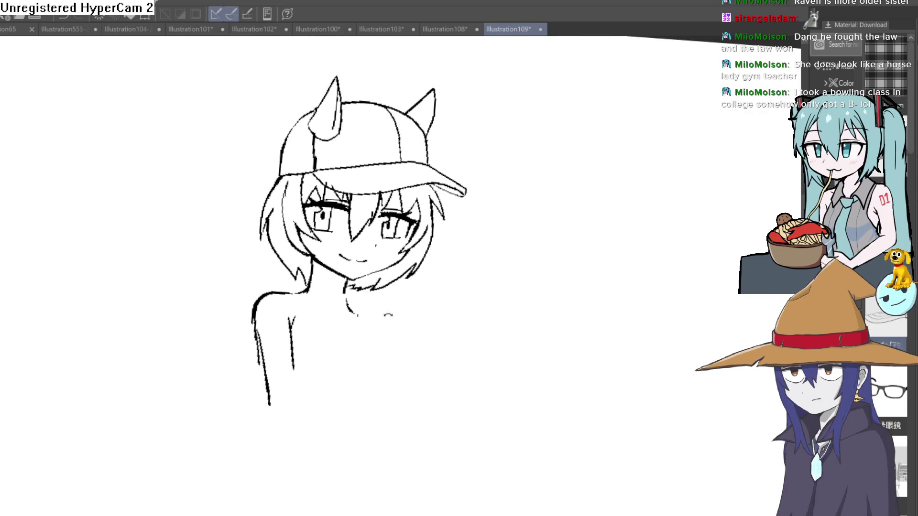
mouse_move(397, 263)
left_mouse_down()
mouse_move(455, 278)
mouse_move(440, 252)
mouse_move(435, 269)
left_mouse_up()
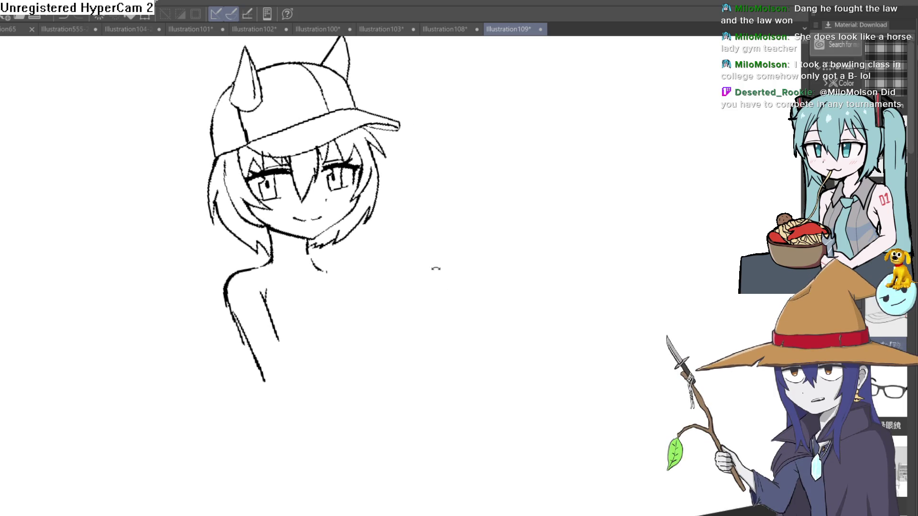
scroll(370, 291, "up", 5)
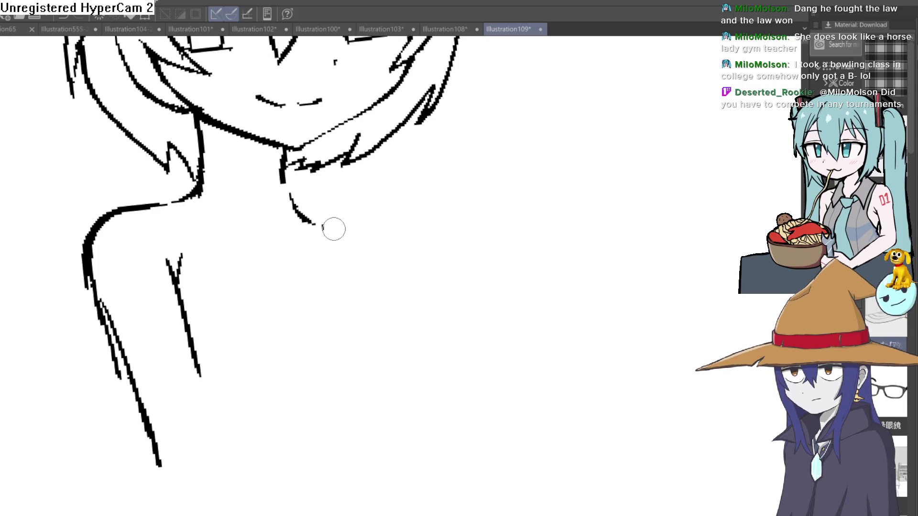
Add collarbone strokes from the neck, double the left neck line, and sketch a long pigtail
key("ctrl+z")
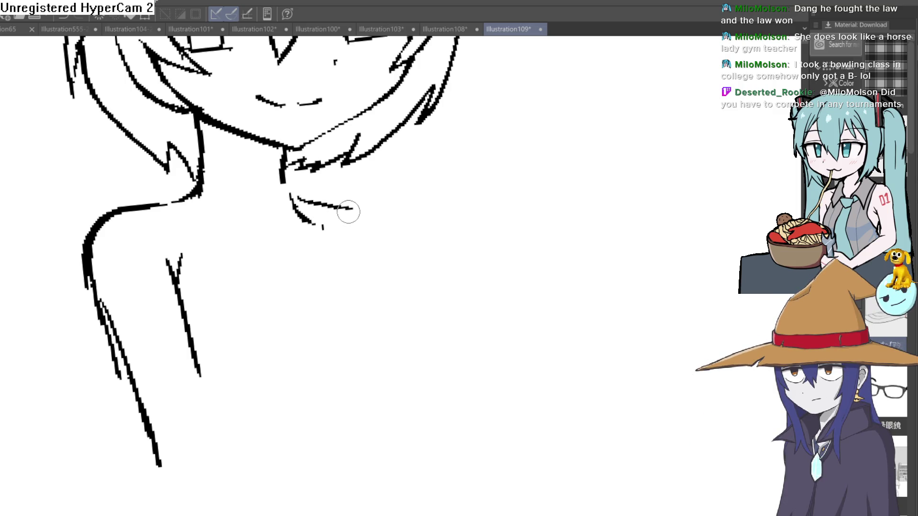
left_click_drag(348, 217, 350, 224)
mouse_move(284, 170)
left_mouse_down()
mouse_move(308, 223)
mouse_move(341, 212)
left_mouse_up()
left_click_drag(205, 121, 199, 147)
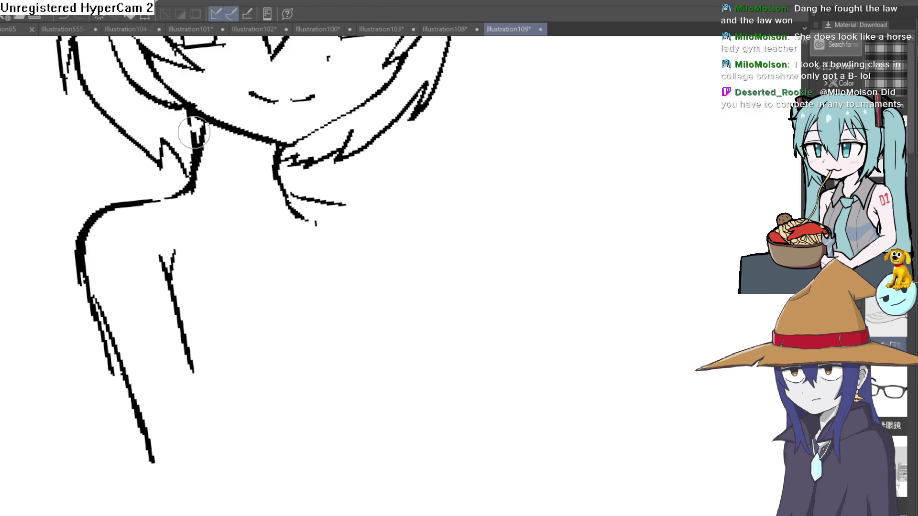
key("ctrl+minus")
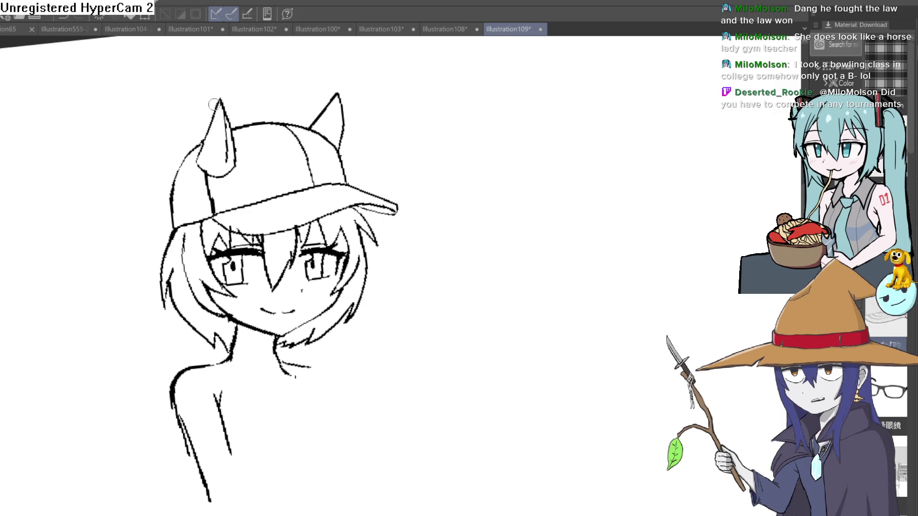
mouse_move(172, 185)
left_mouse_down()
mouse_move(143, 229)
mouse_move(146, 378)
left_mouse_up()
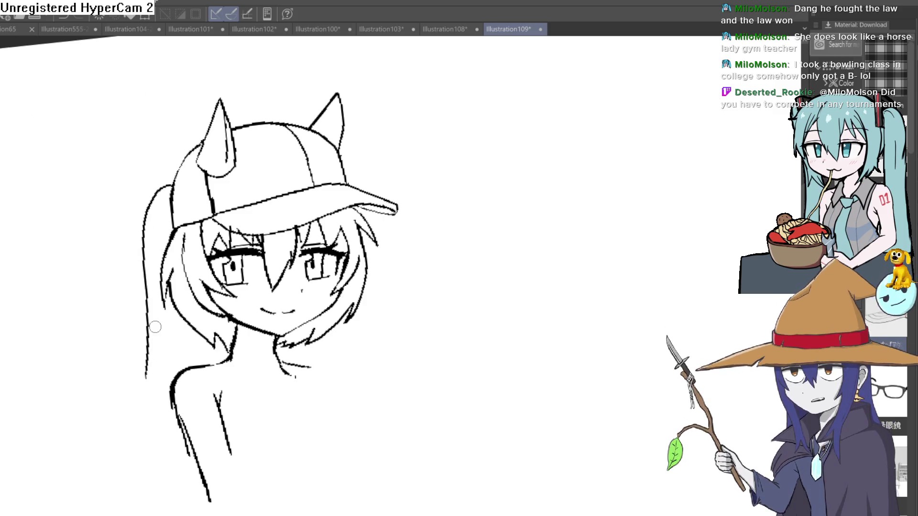
Redraw the ponytail from the cap downward with an inner strand
key("ctrl+z")
mouse_move(175, 171)
left_mouse_down()
mouse_move(125, 219)
mouse_move(117, 403)
left_mouse_up()
mouse_move(134, 367)
left_mouse_down()
mouse_move(134, 388)
mouse_move(163, 423)
left_mouse_up()
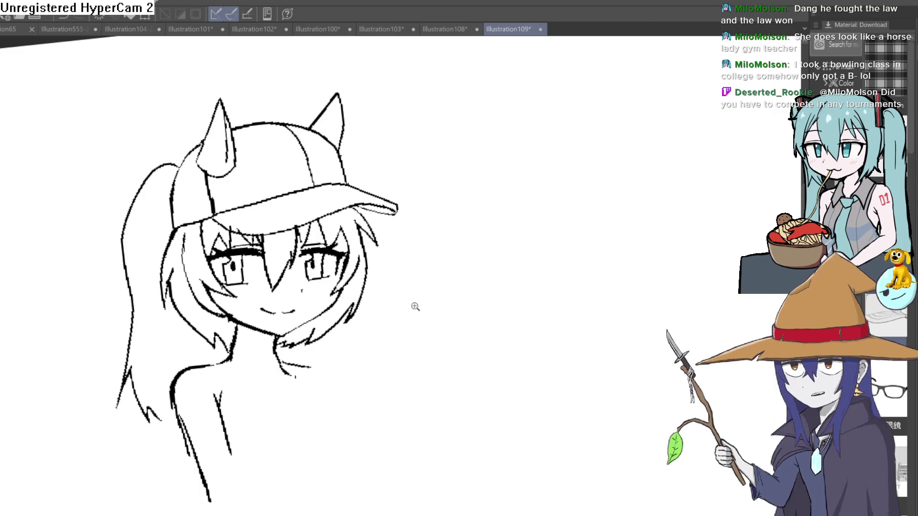
scroll(409, 307, "down", 5)
scroll(301, 316, "up", 6)
scroll(300, 316, "up", 3)
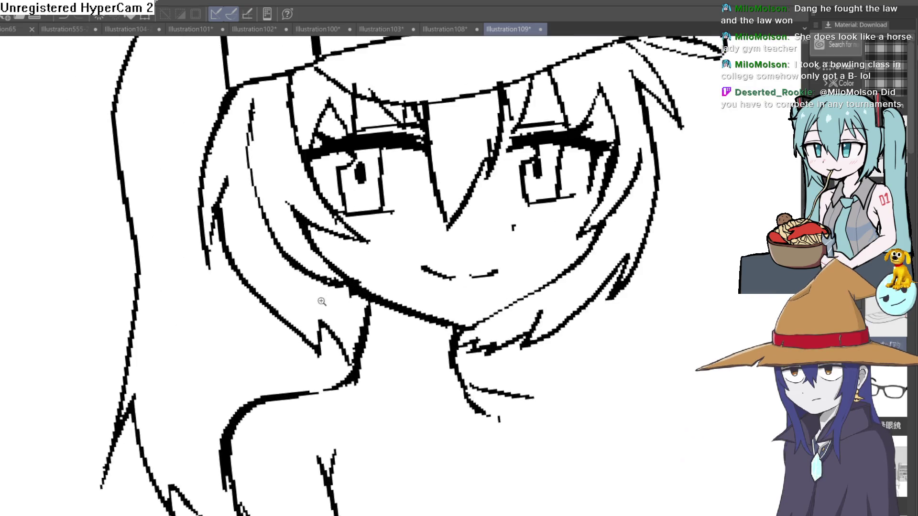
scroll(318, 304, "down", 2)
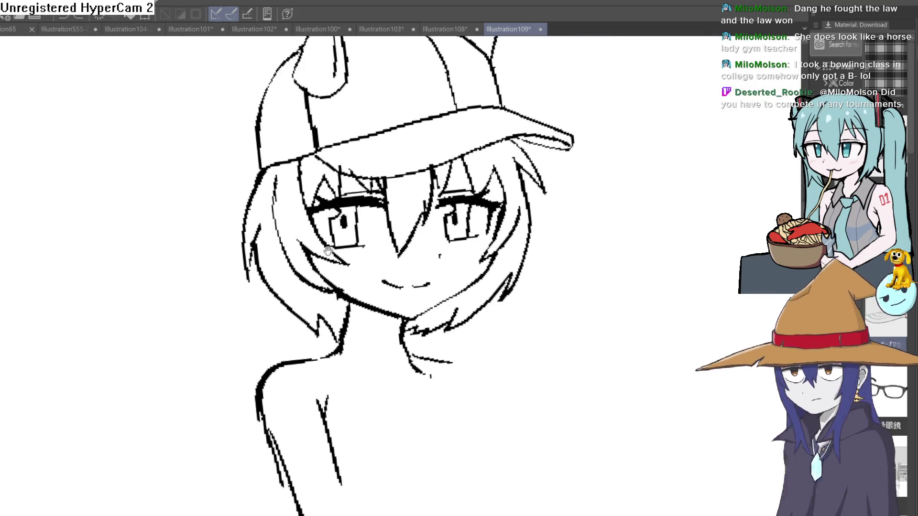
scroll(294, 154, "down", 1)
scroll(293, 154, "down", 2)
scroll(294, 154, "up", 2)
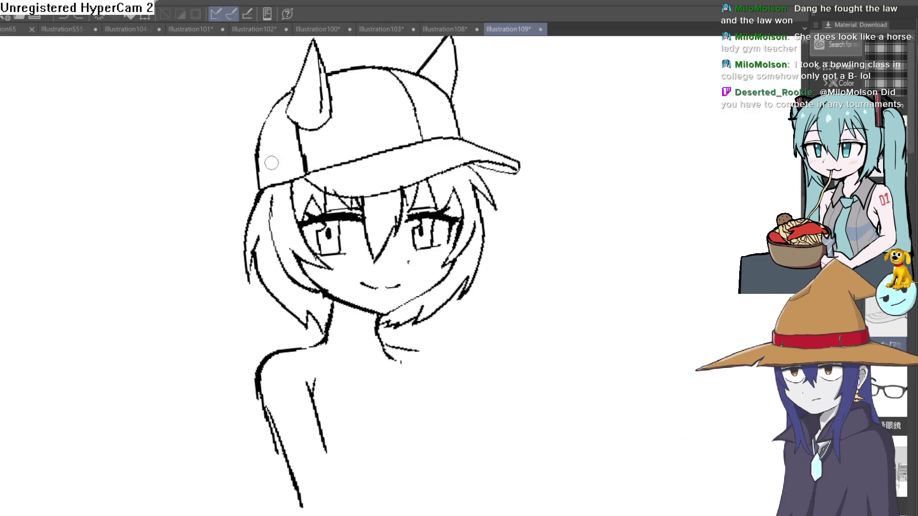
Try a curved strand left of the head, then undo the ponytail strokes
mouse_move(260, 139)
left_mouse_down()
mouse_move(185, 241)
mouse_move(210, 221)
mouse_move(241, 244)
left_mouse_up()
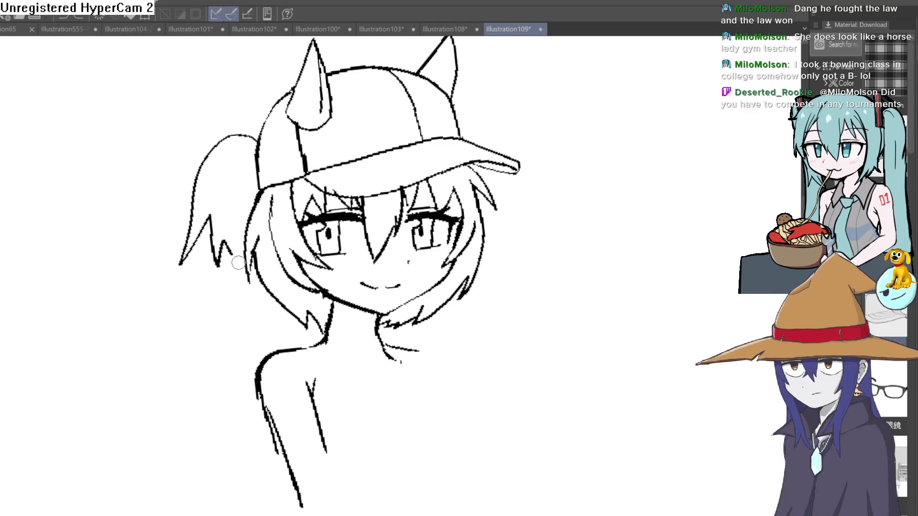
scroll(508, 194, "down", 2)
key("ctrl+z")
key("ctrl+z")
key("ctrl+z")
scroll(465, 206, "up", 5)
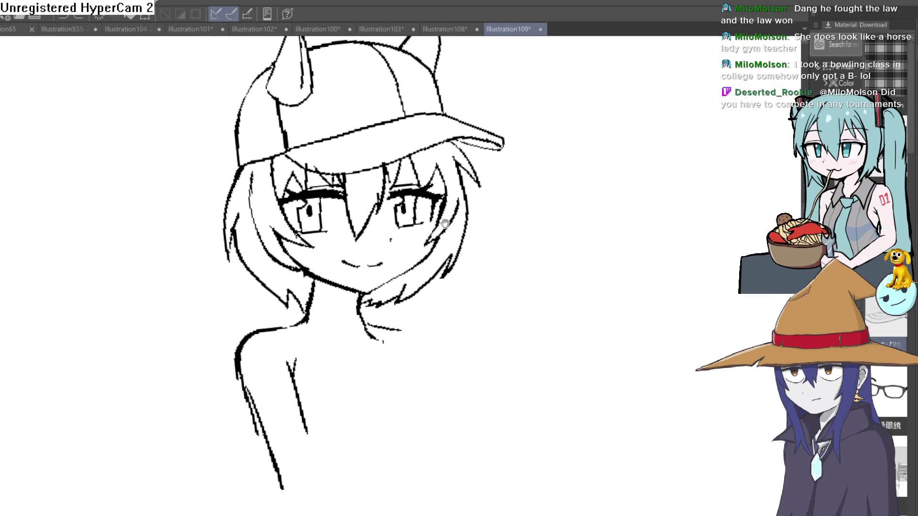
Stroke a collarbone line across the upper chest, undoing a thick neck stroke and a stray mark
left_click_drag(445, 237, 427, 168)
mouse_move(301, 212)
left_mouse_down()
mouse_move(290, 244)
mouse_move(293, 236)
left_mouse_up()
key("ctrl+z")
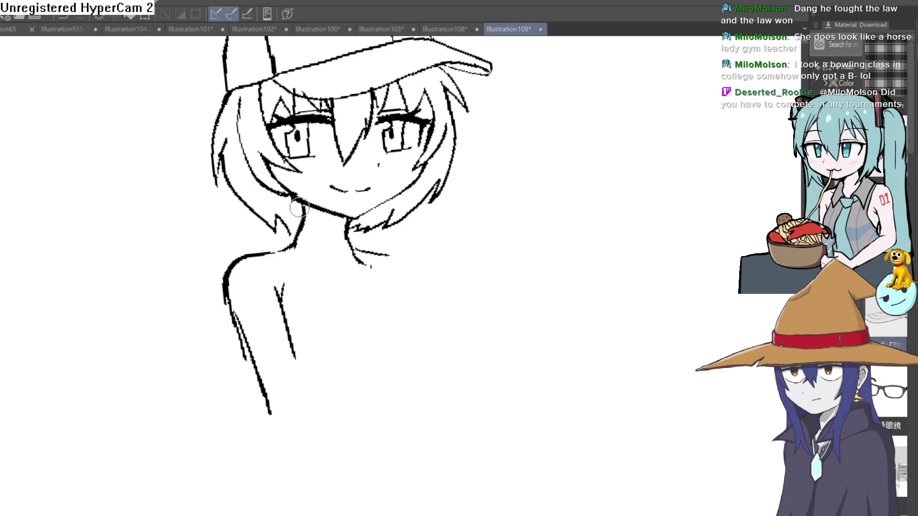
scroll(319, 265, "down", 2)
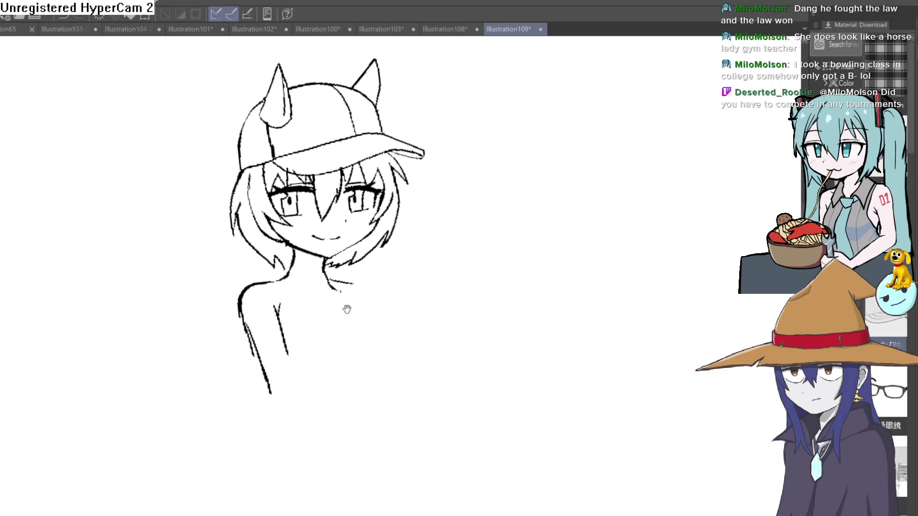
scroll(362, 307, "up", 5)
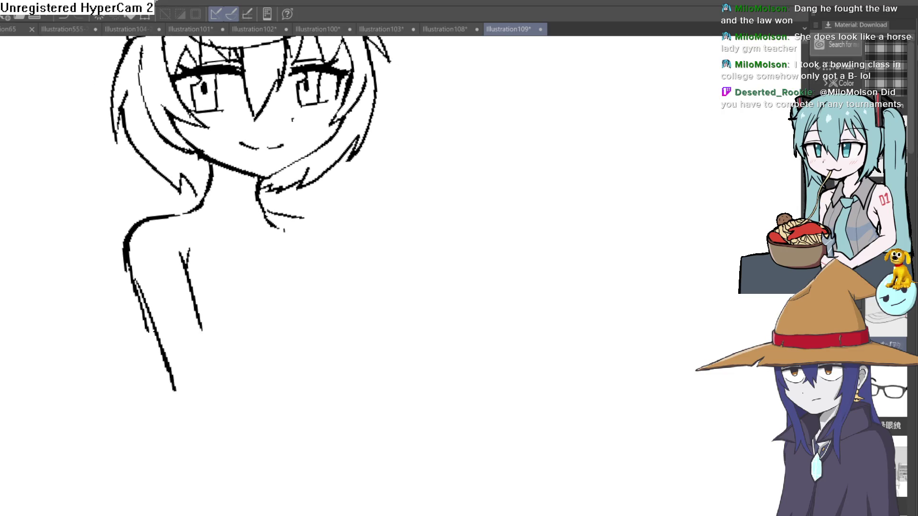
scroll(321, 191, "down", 2)
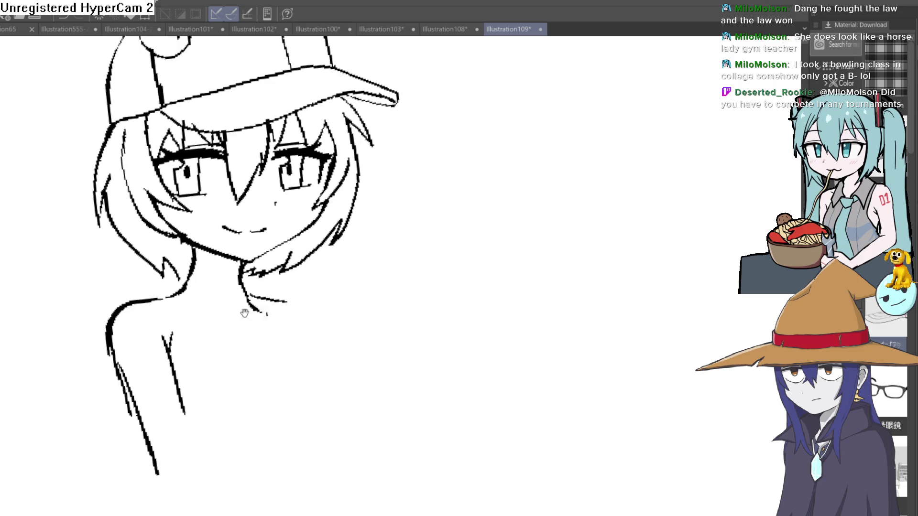
scroll(267, 239, "up", 2)
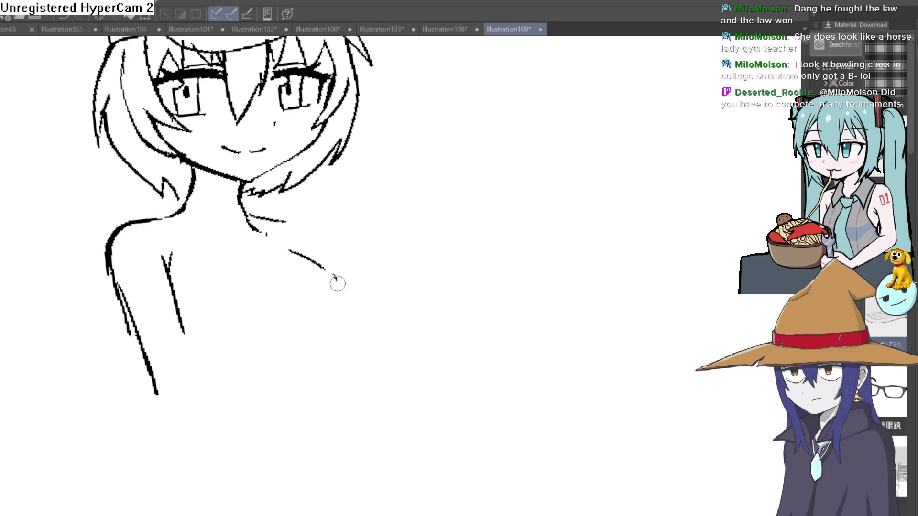
key("ctrl+z")
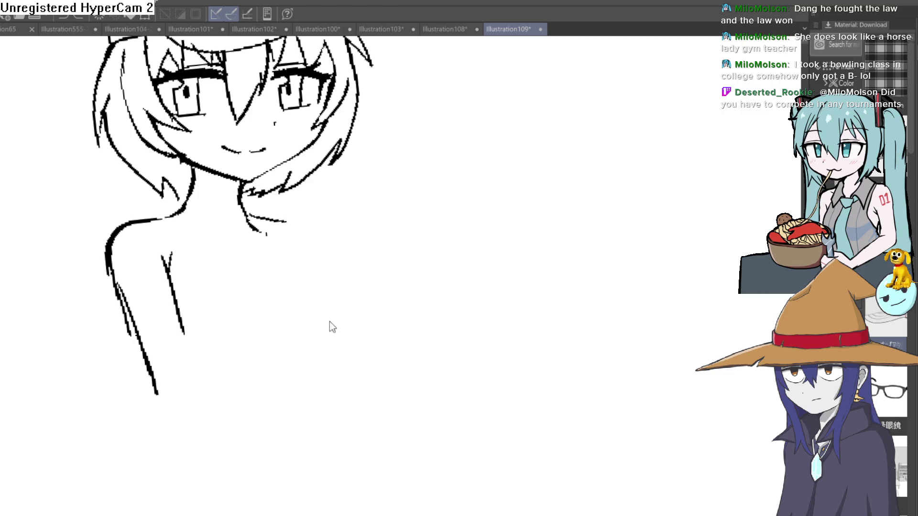
scroll(274, 238, "down", 2)
scroll(172, 241, "up", 2)
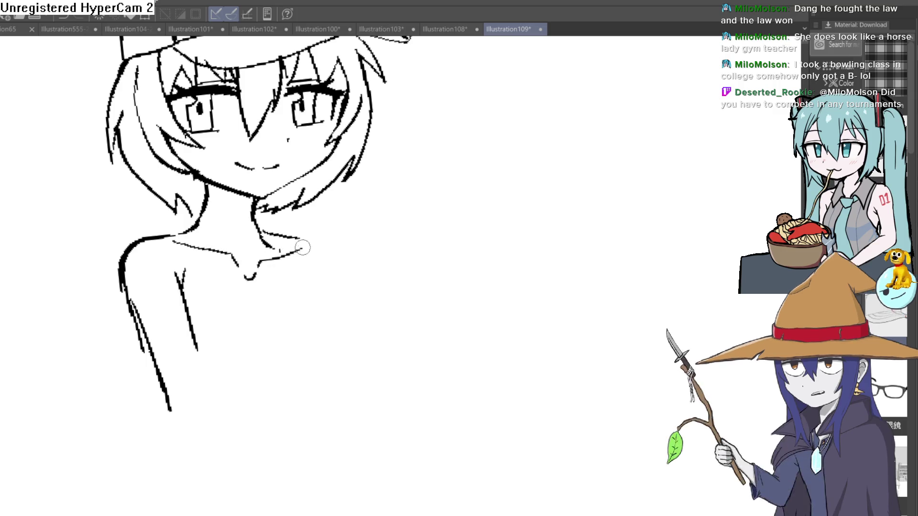
left_click_drag(270, 253, 302, 248)
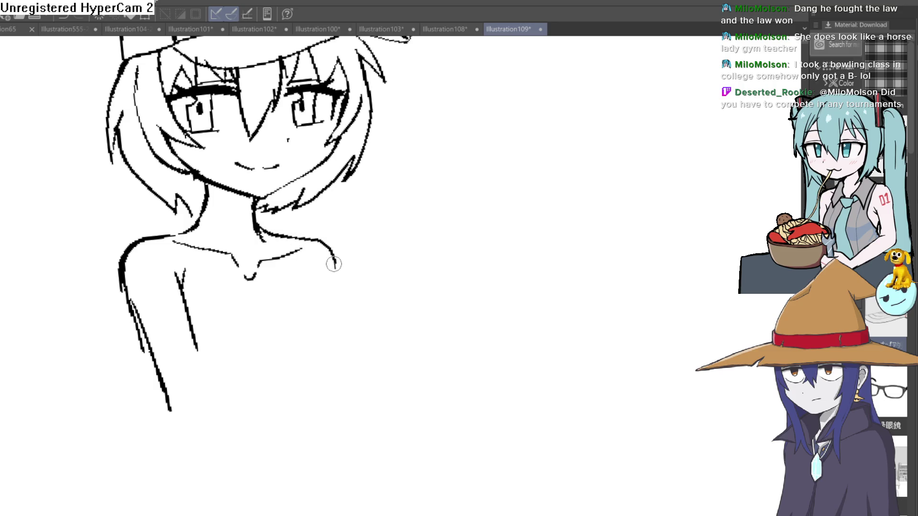
left_click_drag(380, 286, 373, 309)
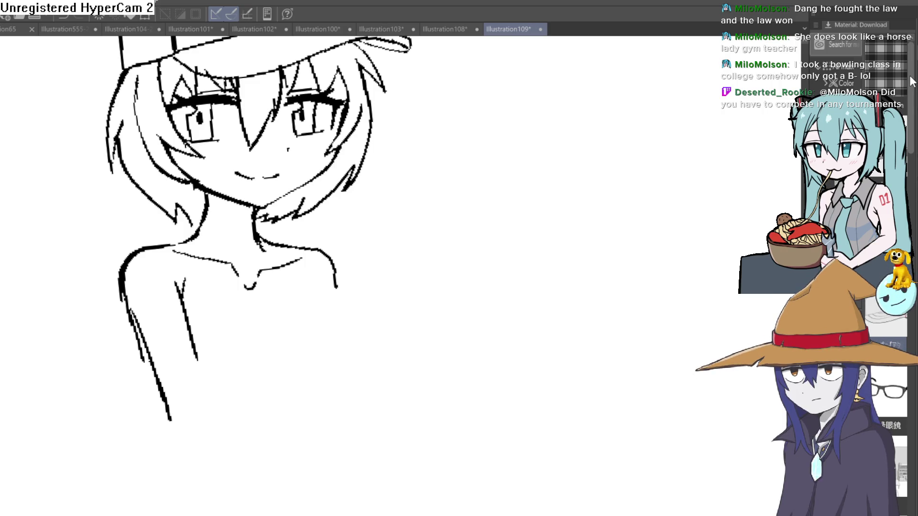
Draw the right side of the torso and extend both torso lines downward
scroll(353, 233, "up", 3)
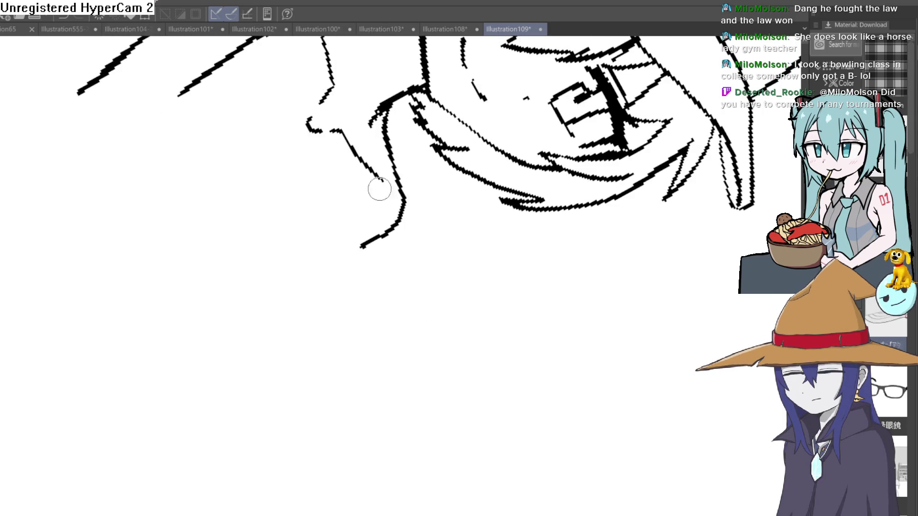
mouse_move(330, 228)
left_mouse_down()
mouse_move(316, 261)
mouse_move(317, 338)
mouse_move(287, 365)
left_mouse_up()
mouse_move(373, 300)
left_mouse_down()
mouse_move(272, 128)
mouse_move(429, 270)
mouse_move(423, 260)
mouse_move(405, 277)
mouse_move(365, 260)
mouse_move(255, 272)
left_mouse_up()
left_click_drag(144, 301, 163, 390)
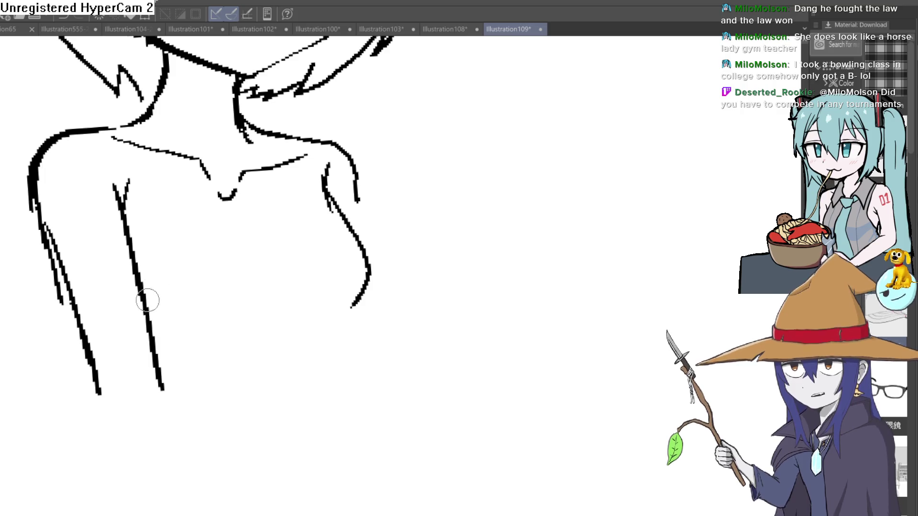
left_click_drag(354, 302, 296, 437)
Bolden the right shoulder and arm contour, trim its heavy ink, and thicken the neck line
scroll(335, 248, "up", 3)
left_click_drag(318, 235, 341, 286)
left_click_drag(341, 234, 353, 272)
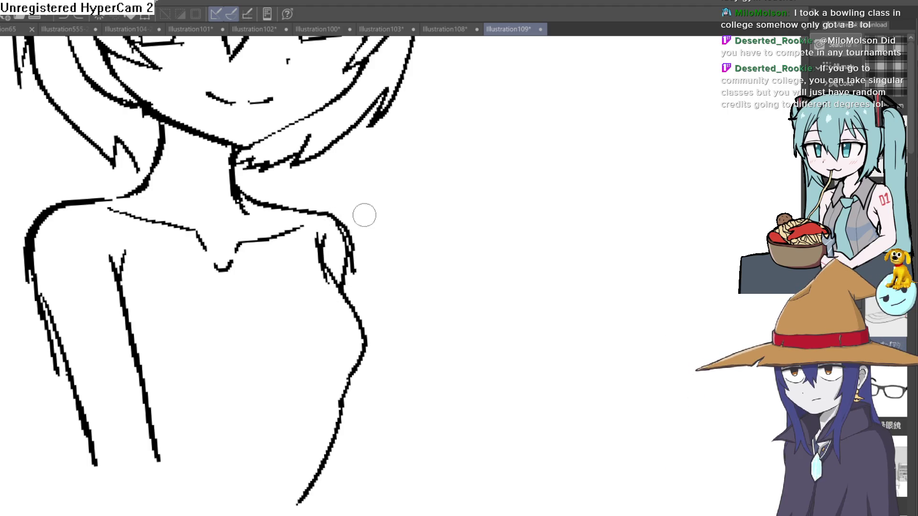
mouse_move(364, 215)
left_mouse_down()
mouse_move(365, 248)
mouse_move(334, 211)
left_mouse_up()
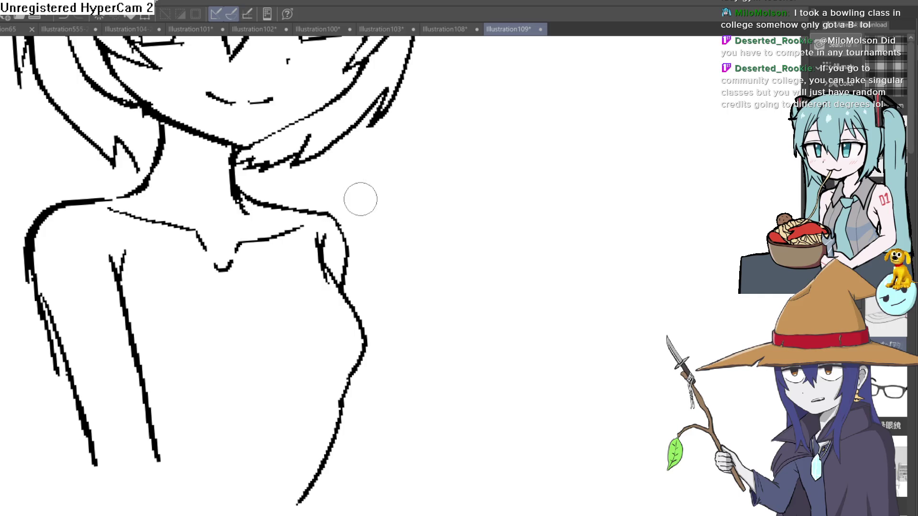
scroll(360, 199, "up", 1)
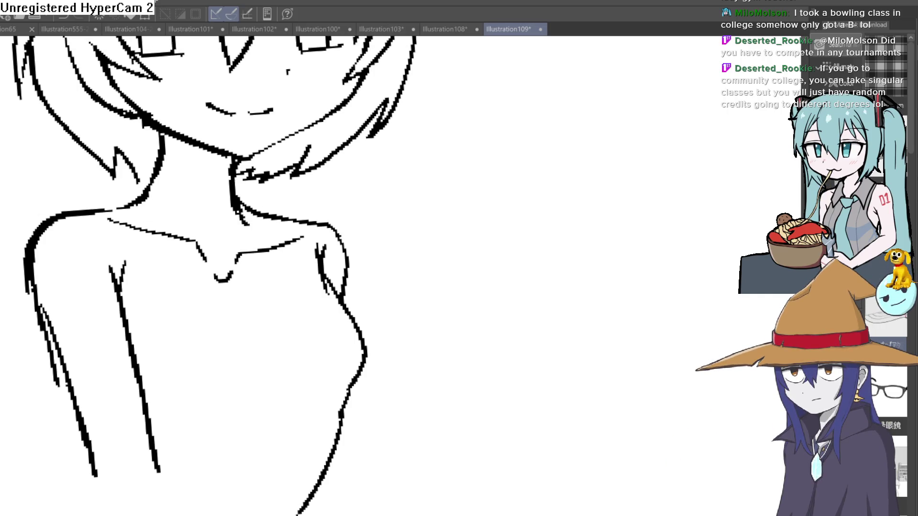
left_click_drag(324, 144, 491, 253)
left_click_drag(454, 200, 475, 129)
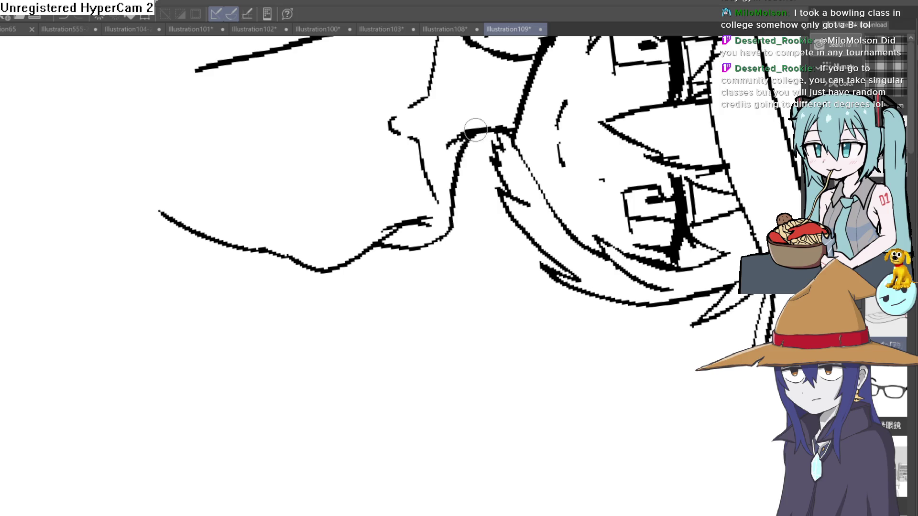
key("ctrl+0")
Undo a bolder retrace of the right body contour and erase the lower right body stroke
scroll(355, 254, "down", 2)
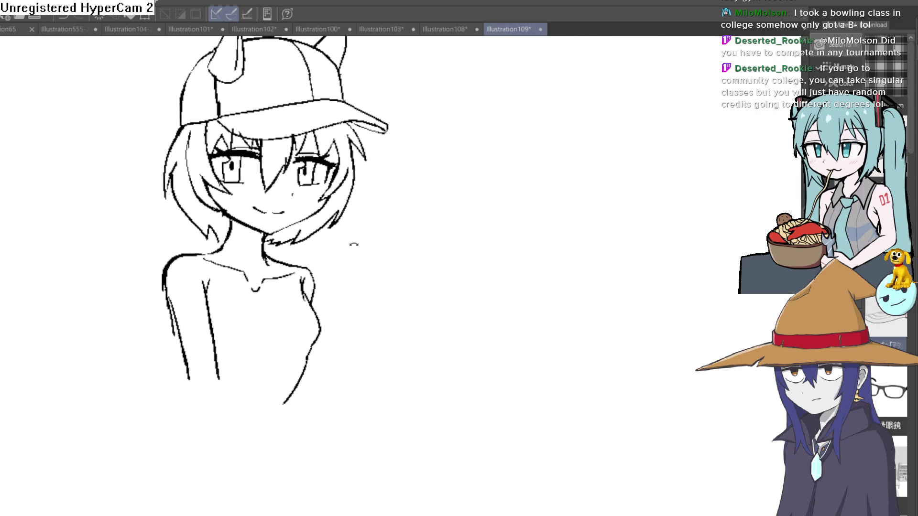
scroll(341, 232, "up", 1)
scroll(315, 334, "up", 3)
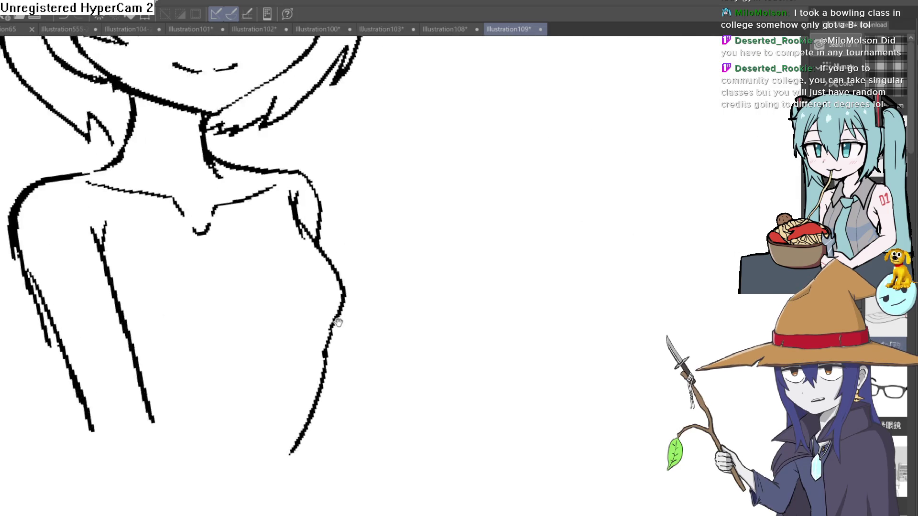
left_click_drag(349, 285, 328, 379)
key("ctrl+z")
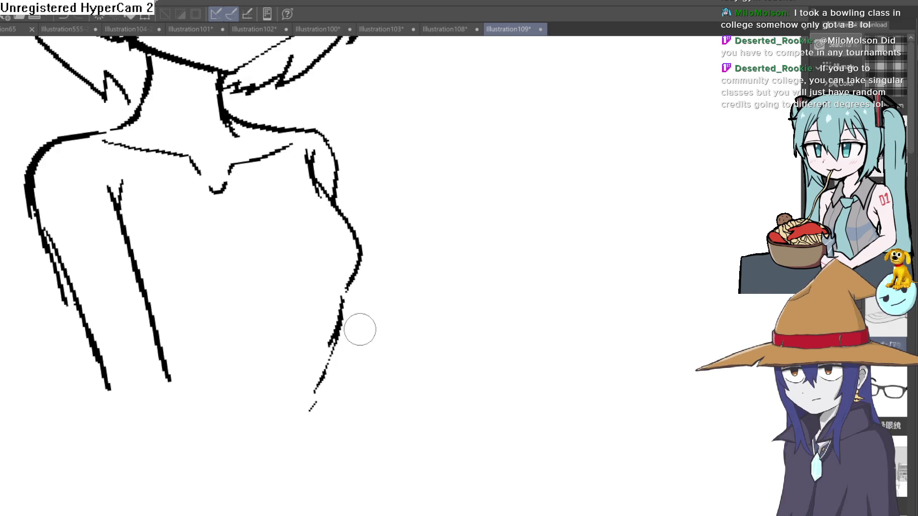
scroll(357, 328, "up", 2)
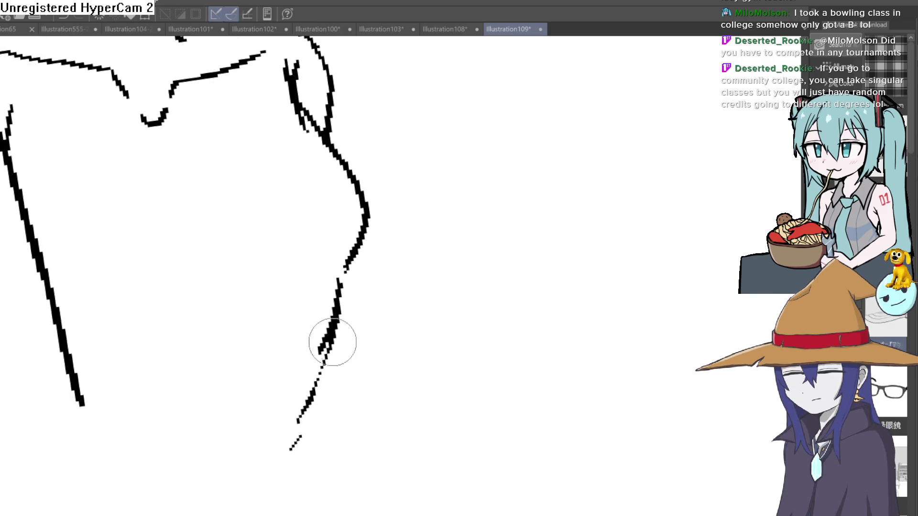
scroll(365, 291, "down", 3)
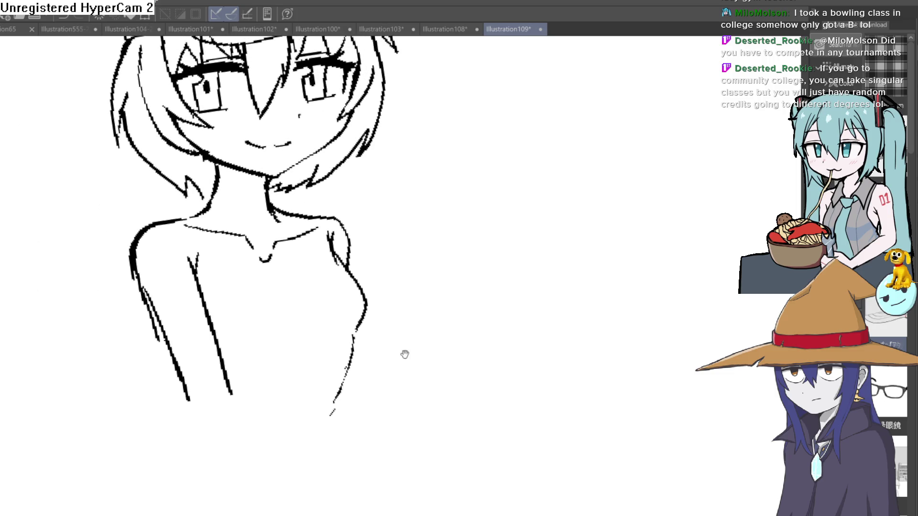
left_click_drag(347, 320, 322, 395)
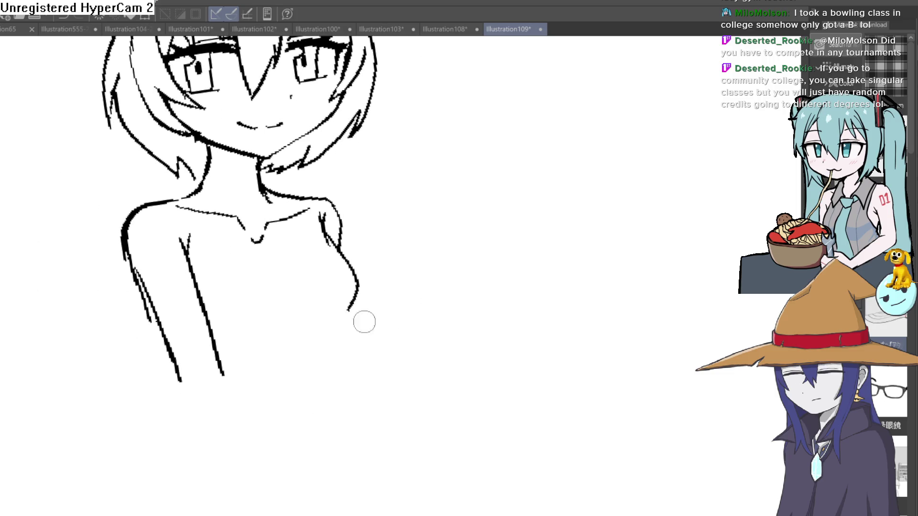
left_click_drag(393, 320, 390, 304)
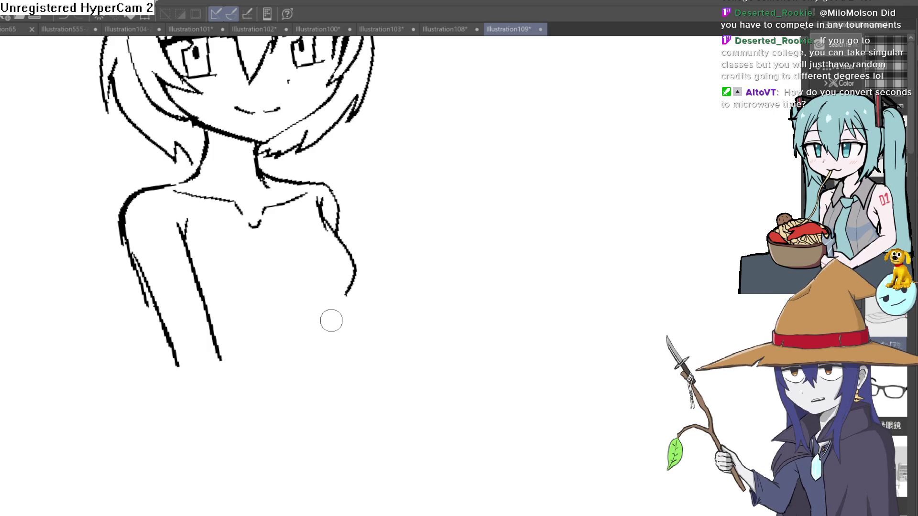
Extend the right arm contour downward, keeping a shorter line after two redraws
left_click_drag(310, 324, 287, 240)
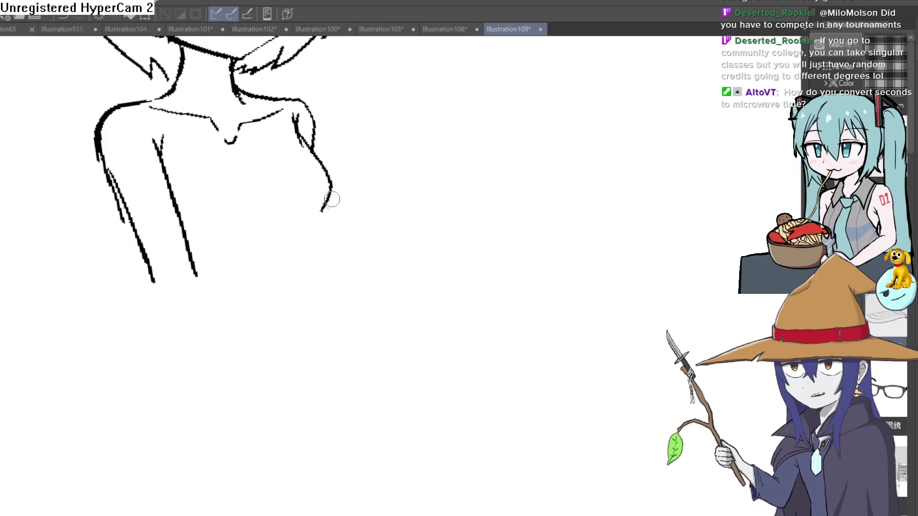
left_click_drag(321, 211, 300, 264)
key("ctrl+z")
left_click_drag(320, 213, 294, 285)
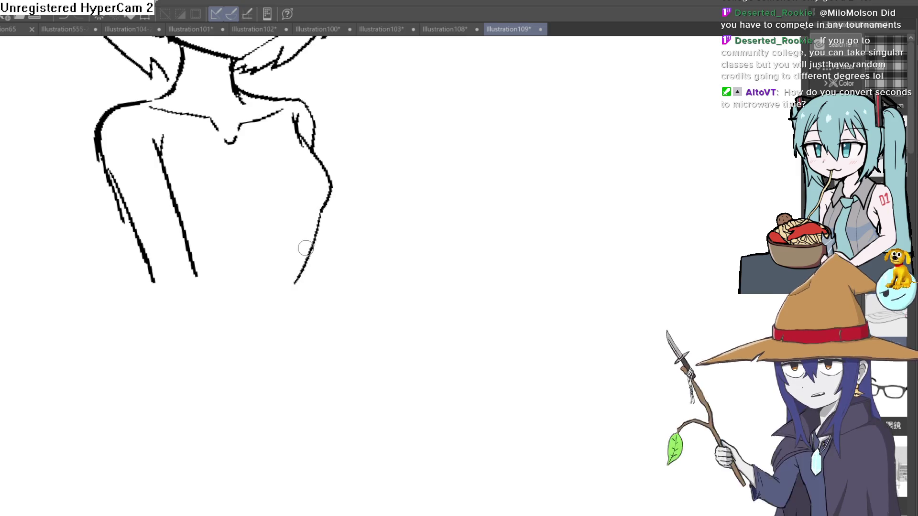
key("ctrl+z")
left_click_drag(319, 211, 304, 265)
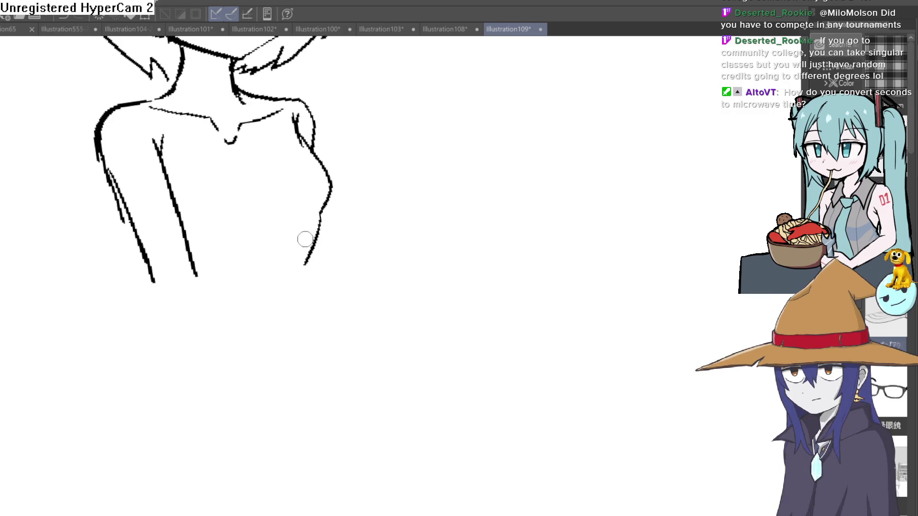
left_click_drag(236, 230, 239, 244)
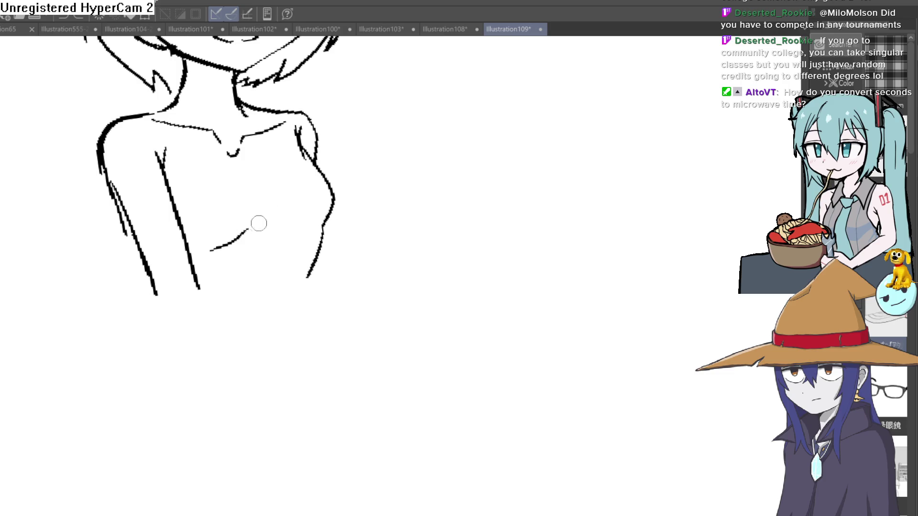
Draw the arm lines down the body toward the hips, replacing a trial stroke
mouse_move(324, 245)
left_mouse_down()
mouse_move(287, 497)
mouse_move(231, 330)
mouse_move(277, 509)
left_mouse_up()
left_click_drag(186, 343, 225, 494)
key("ctrl+z")
key("ctrl+z")
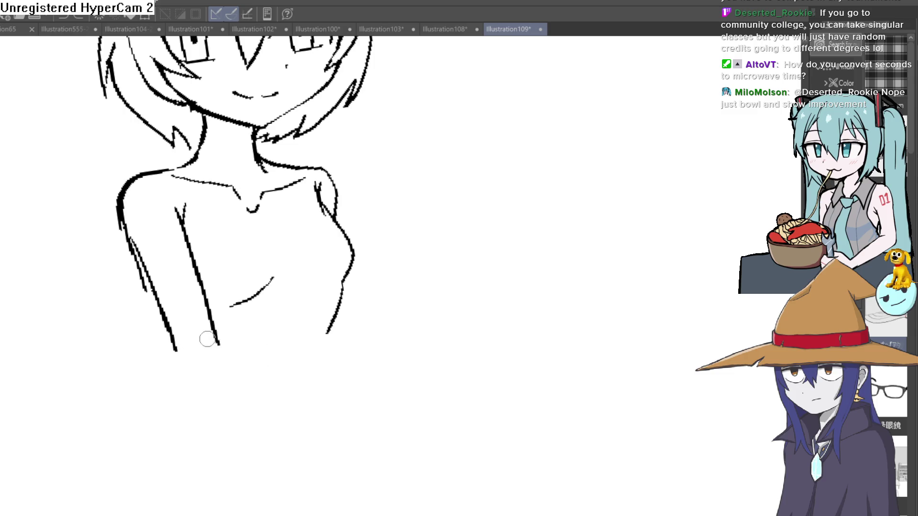
left_click_drag(173, 349, 235, 484)
left_click_drag(219, 347, 271, 485)
scroll(367, 442, "up", 3)
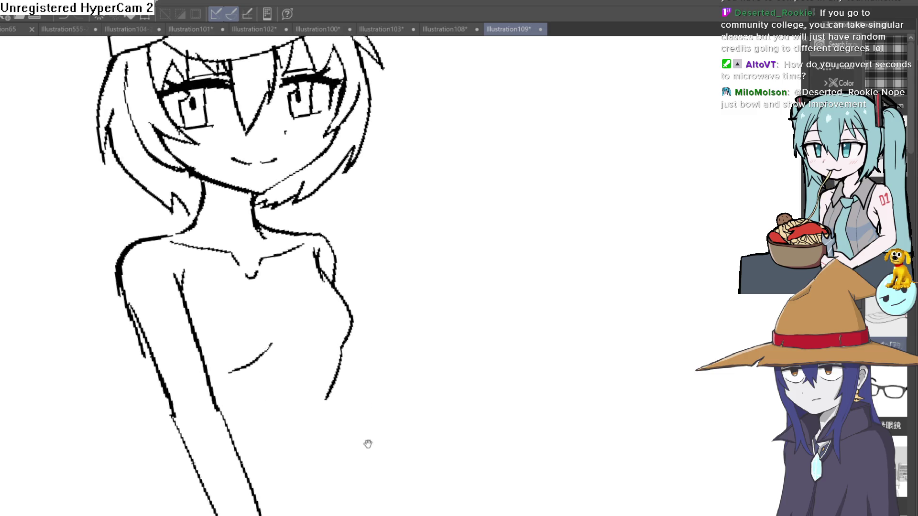
mouse_move(366, 442)
left_mouse_down()
mouse_move(311, 297)
mouse_move(304, 334)
left_mouse_up()
Add the left arm's outer line, a lower-left sweep and a short stroke at the right waist
left_click_drag(153, 318, 110, 421)
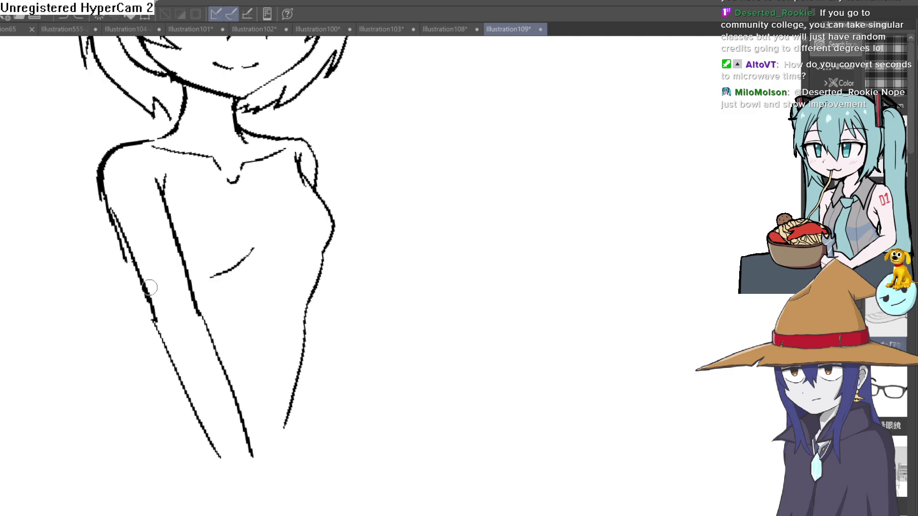
left_click_drag(154, 322, 91, 428)
left_click_drag(300, 352, 302, 378)
scroll(303, 390, "down", 5)
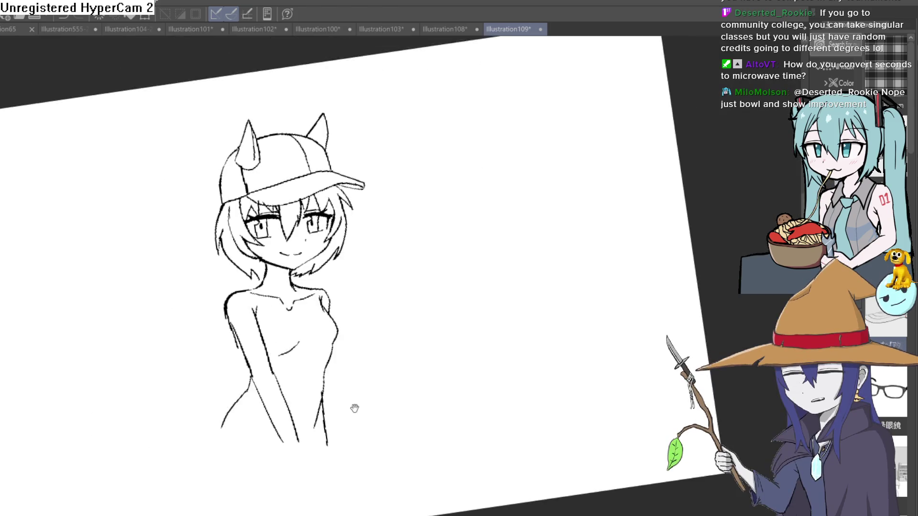
mouse_move(357, 345)
left_mouse_down()
mouse_move(403, 303)
mouse_move(389, 282)
mouse_move(383, 293)
mouse_move(400, 272)
mouse_move(389, 320)
mouse_move(401, 301)
mouse_move(397, 312)
left_mouse_up()
scroll(327, 361, "up", 3)
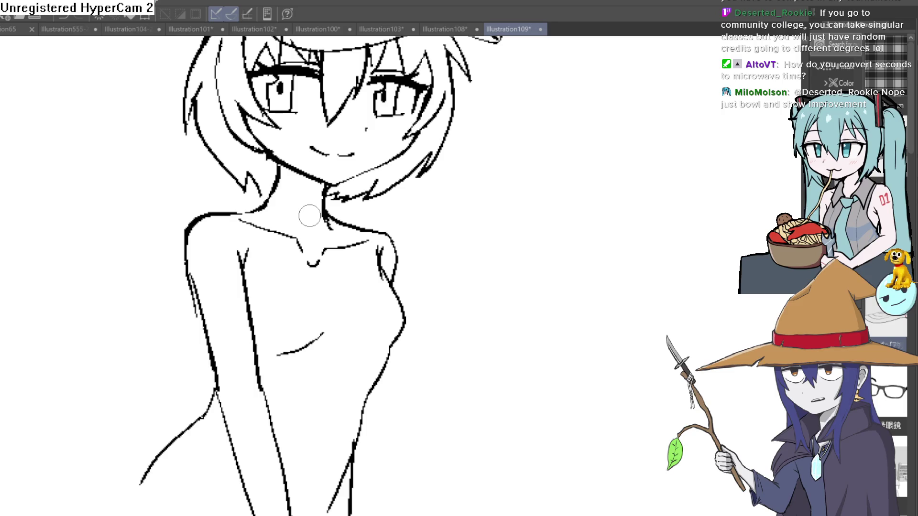
scroll(407, 278, "up", 3)
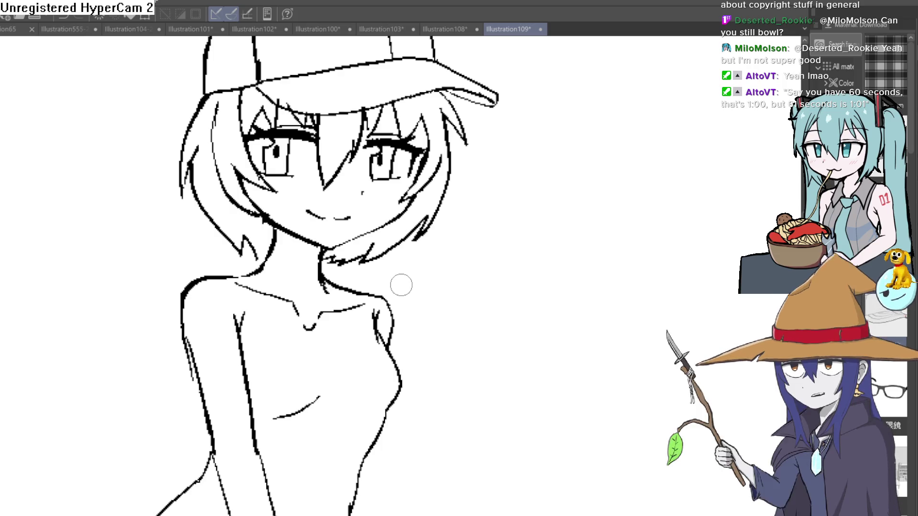
scroll(430, 378, "up", 2)
scroll(430, 379, "down", 2)
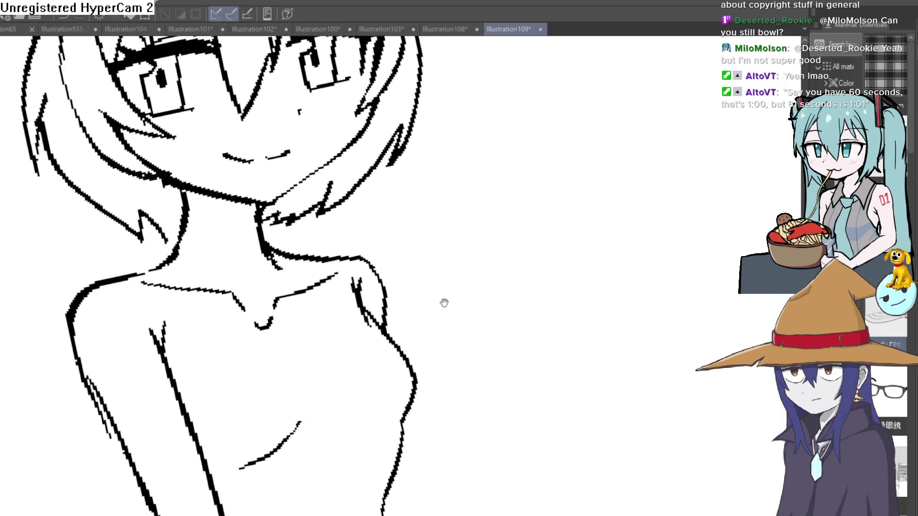
mouse_move(445, 303)
left_mouse_down()
mouse_move(424, 242)
mouse_move(419, 293)
left_mouse_up()
scroll(424, 242, "up", 2)
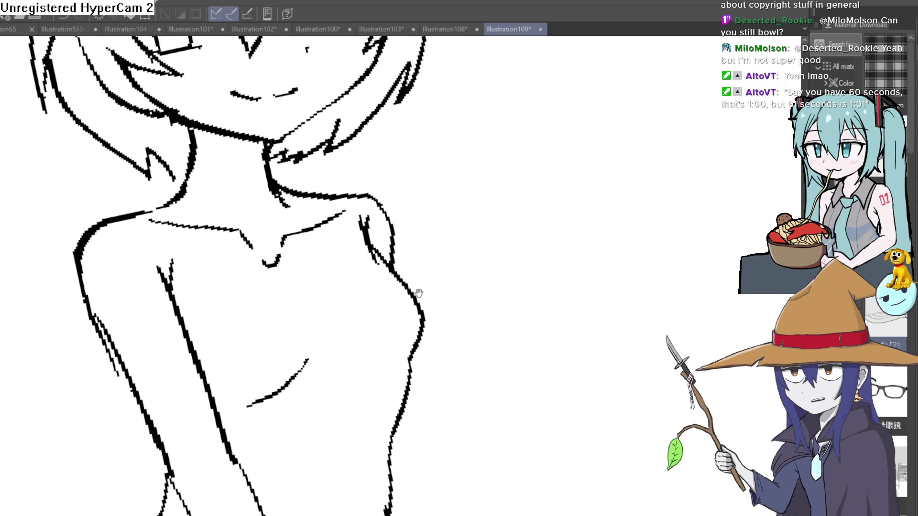
scroll(485, 245, "down", 2)
scroll(482, 239, "up", 2)
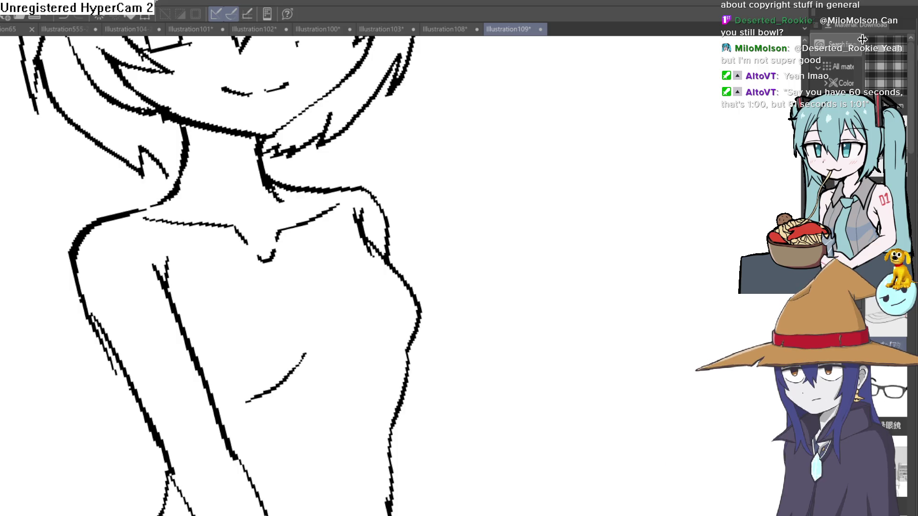
scroll(361, 358, "down", 5)
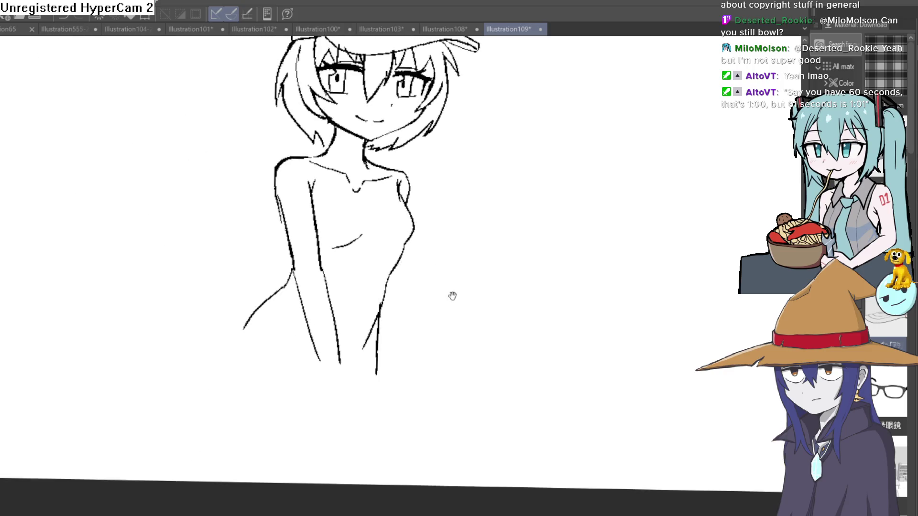
Erase the inner torso line, the lower leg sketch line and the stroke below the left shoulder
key("minus")
key("minus")
left_click_drag(324, 341, 295, 233)
mouse_move(328, 350)
left_mouse_down()
mouse_move(347, 413)
mouse_move(308, 383)
mouse_move(282, 322)
mouse_move(284, 273)
mouse_move(269, 258)
left_mouse_up()
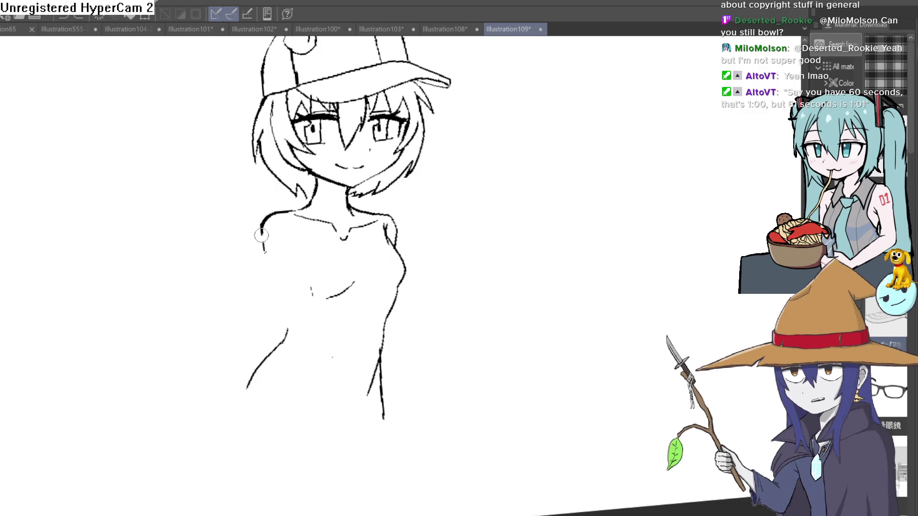
mouse_move(263, 239)
left_mouse_down()
mouse_move(260, 229)
mouse_move(199, 289)
mouse_move(243, 364)
left_mouse_up()
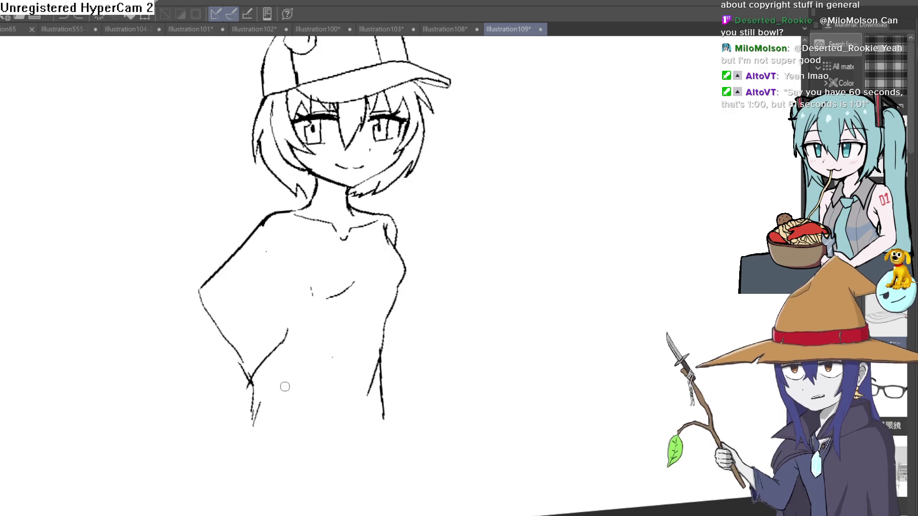
Sketch the hand below the bent arm and rework its lower-left edge
mouse_move(282, 383)
left_mouse_down()
mouse_move(293, 440)
mouse_move(269, 446)
mouse_move(255, 420)
mouse_move(297, 411)
mouse_move(243, 434)
mouse_move(277, 420)
mouse_move(294, 447)
mouse_move(287, 399)
mouse_move(285, 441)
left_mouse_up()
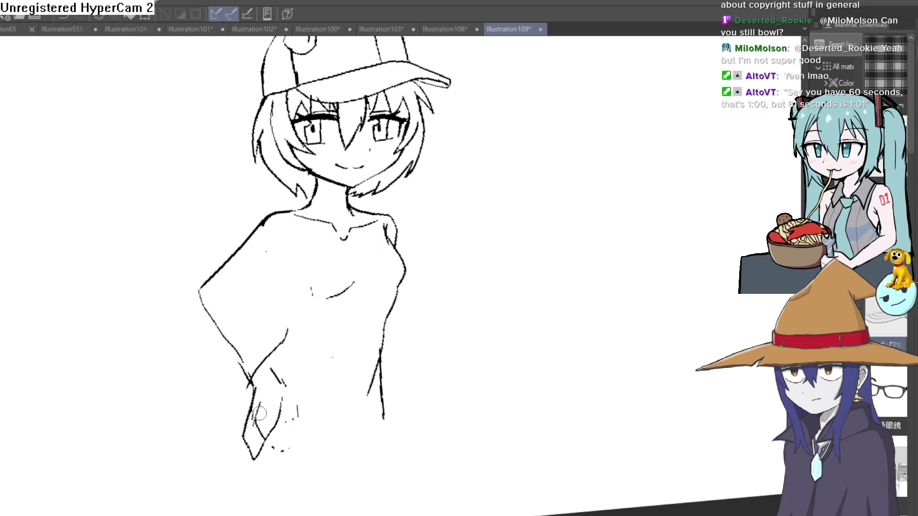
left_click_drag(259, 413, 265, 429)
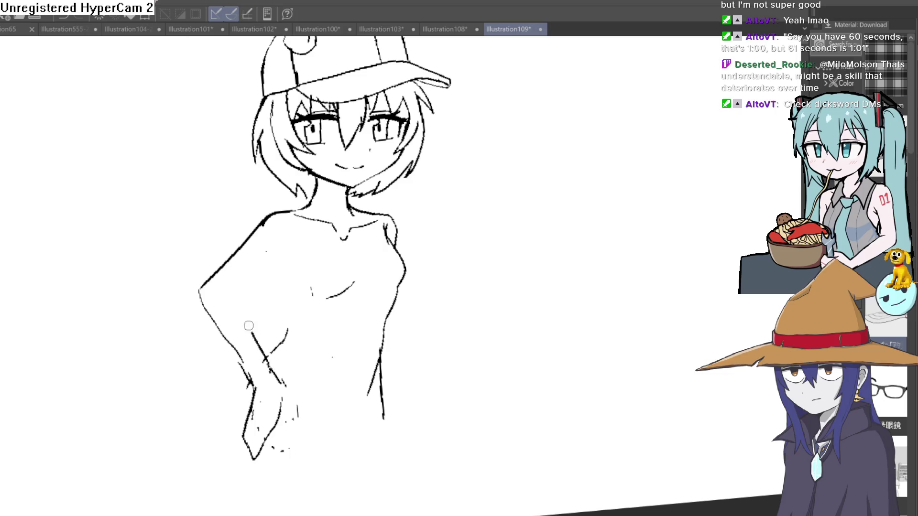
Extend the arm line up toward the shoulder and add a short line inside the bent arm
left_click_drag(248, 326, 233, 289)
mouse_move(284, 262)
left_mouse_down()
mouse_move(295, 282)
mouse_move(290, 325)
mouse_move(270, 349)
left_mouse_up()
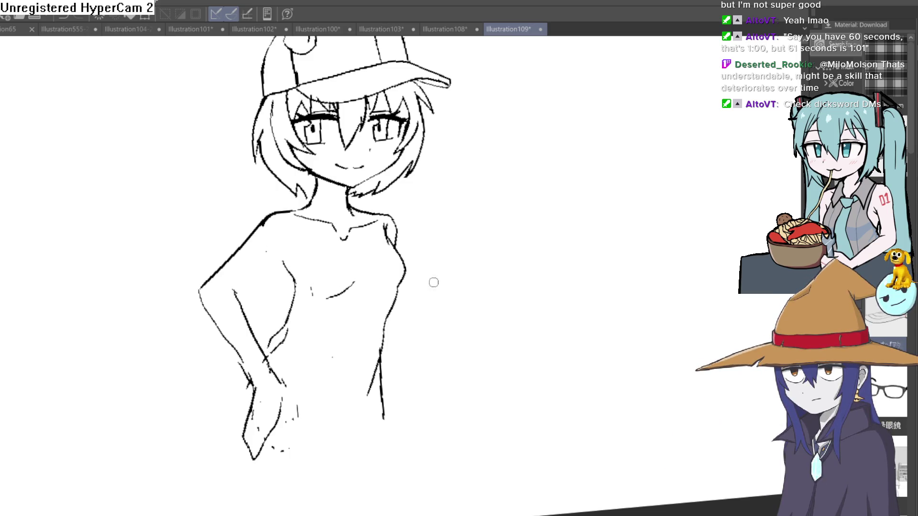
left_click_drag(510, 231, 509, 220)
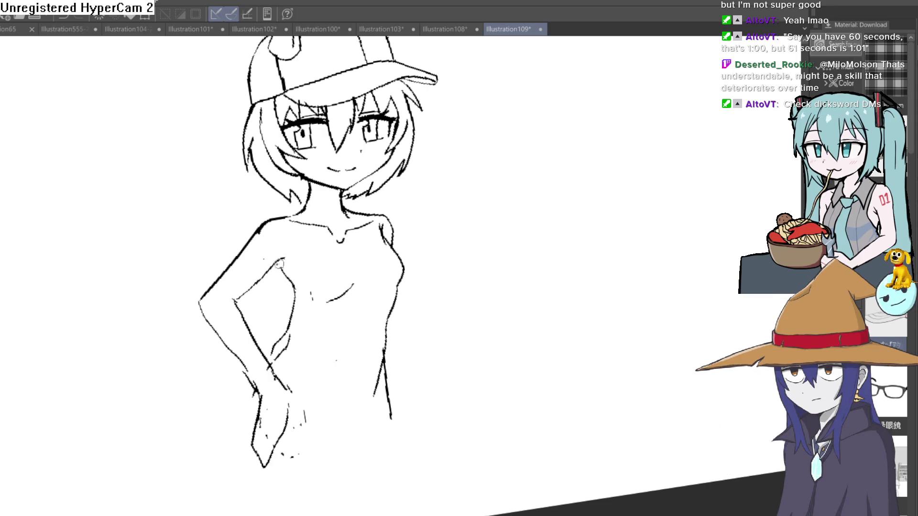
Redraw the inner contour of the arm on the hip and thin the new stroke with the eraser
scroll(286, 268, "up", 3)
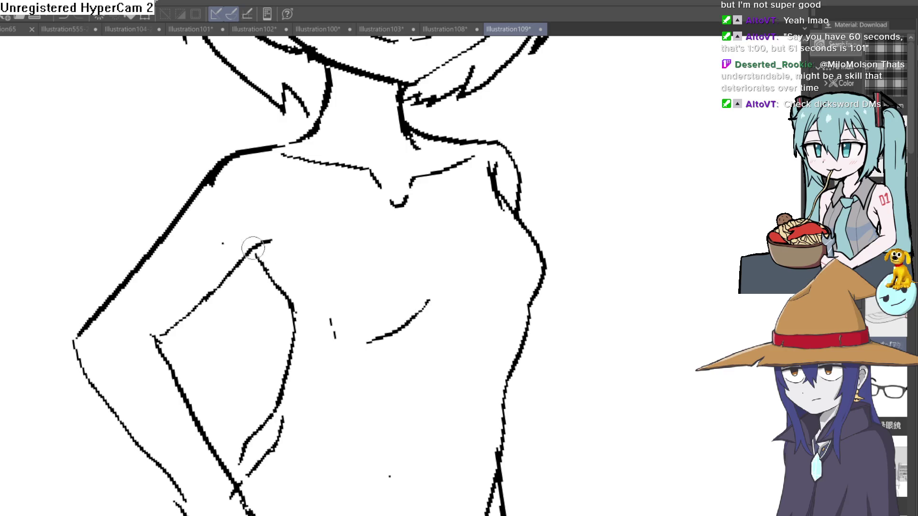
scroll(254, 248, "down", 3)
mouse_move(253, 248)
left_mouse_down()
mouse_move(444, 245)
mouse_move(403, 263)
left_mouse_up()
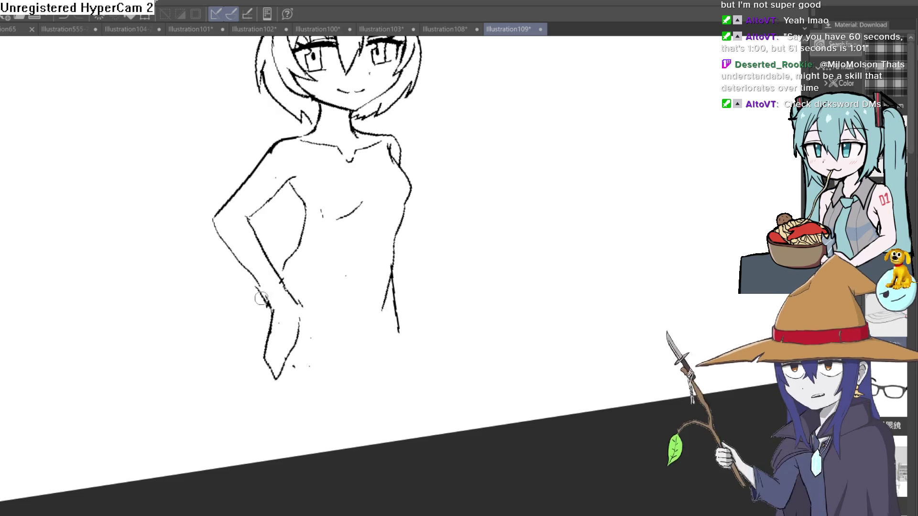
left_click_drag(263, 300, 269, 307)
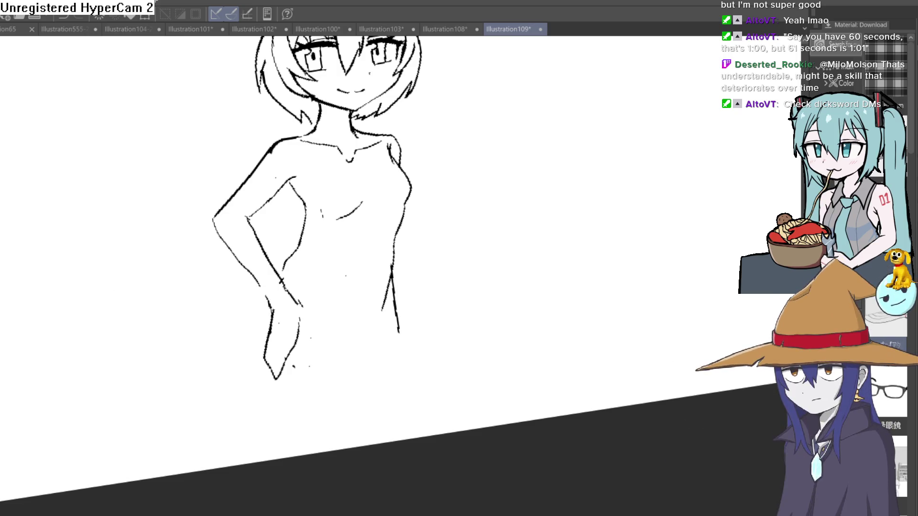
left_click(285, 301)
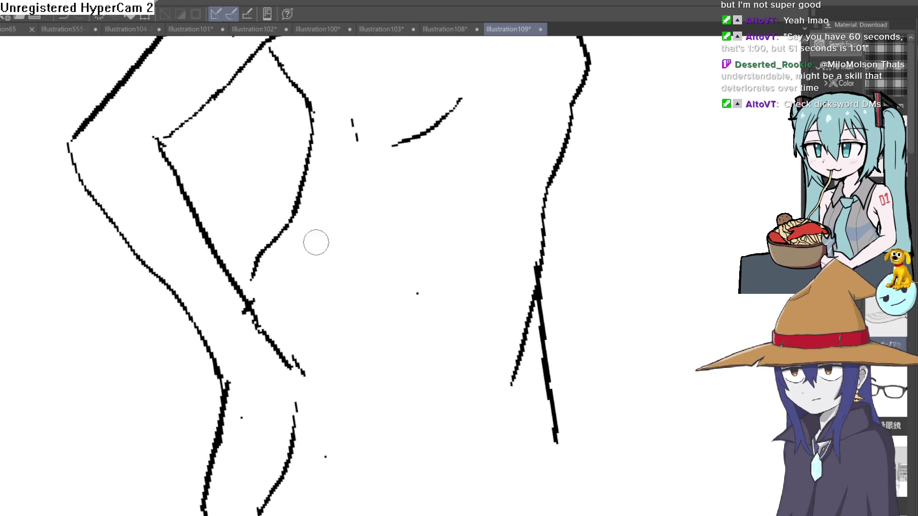
scroll(412, 240, "up", 5)
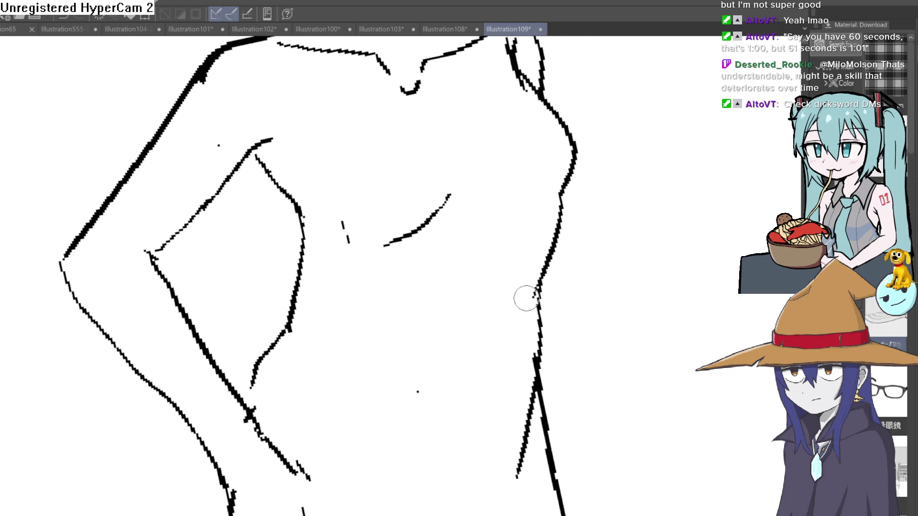
mouse_move(300, 235)
left_mouse_down()
mouse_move(288, 308)
mouse_move(253, 363)
mouse_move(293, 317)
left_mouse_up()
left_click_drag(307, 260, 305, 242)
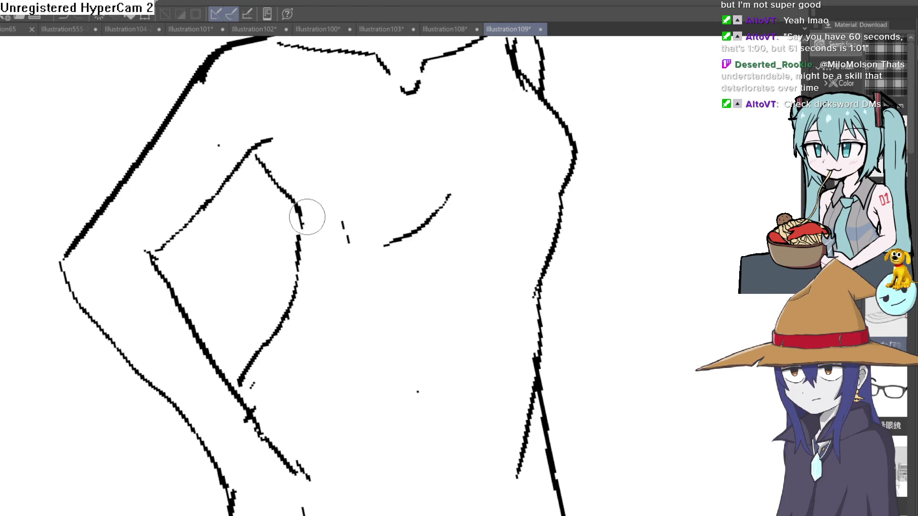
scroll(307, 217, "down", 5)
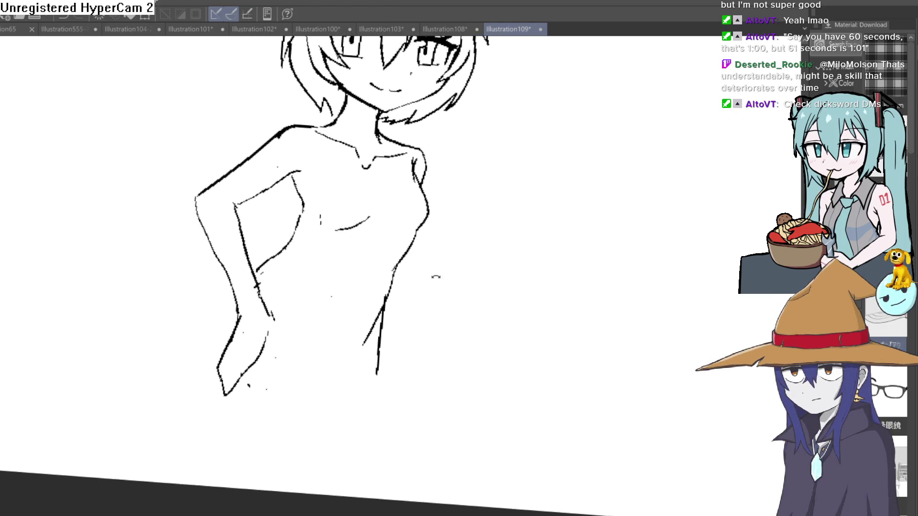
mouse_move(437, 276)
left_mouse_down()
mouse_move(386, 334)
mouse_move(430, 332)
mouse_move(416, 301)
mouse_move(424, 292)
left_mouse_up()
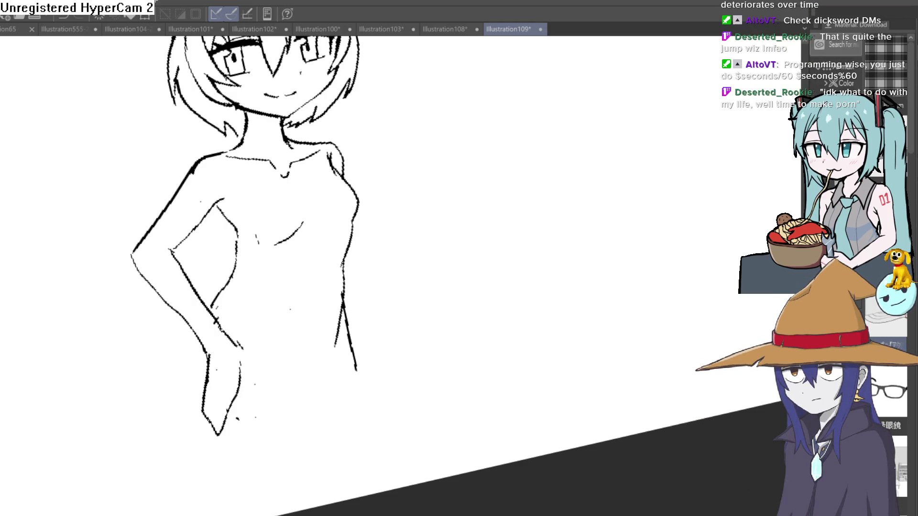
Draw a new inner arm line and erase the thick duplicate beside it
mouse_move(344, 193)
left_mouse_down()
mouse_move(399, 234)
mouse_move(309, 260)
left_mouse_up()
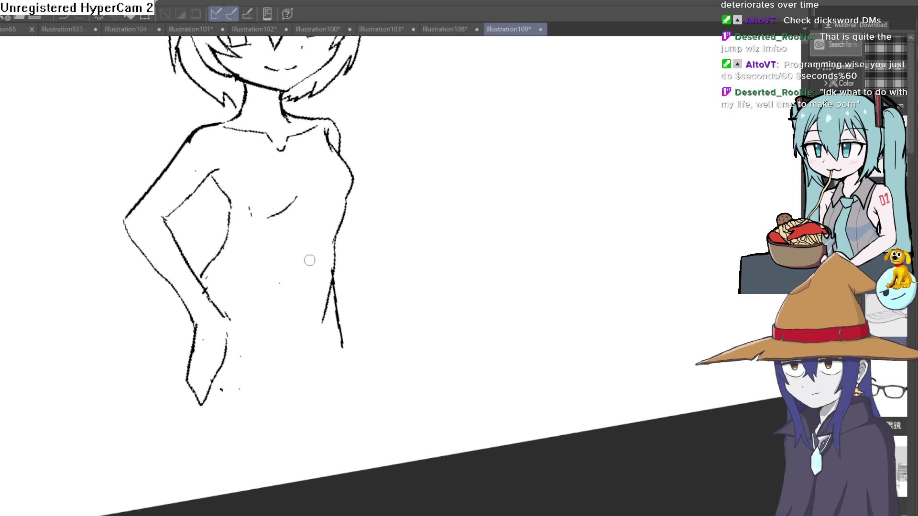
scroll(231, 220, "up", 3)
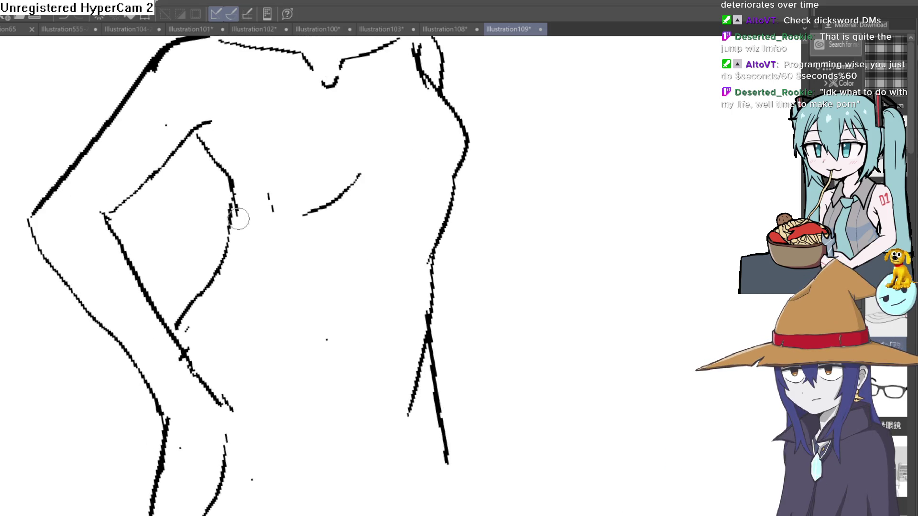
left_click_drag(225, 236, 190, 292)
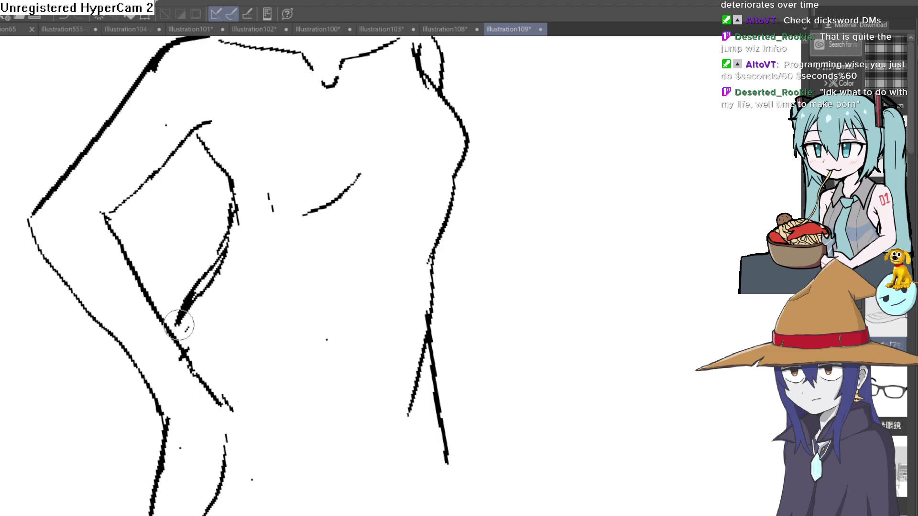
mouse_move(179, 325)
left_mouse_down()
mouse_move(225, 260)
mouse_move(239, 202)
left_mouse_up()
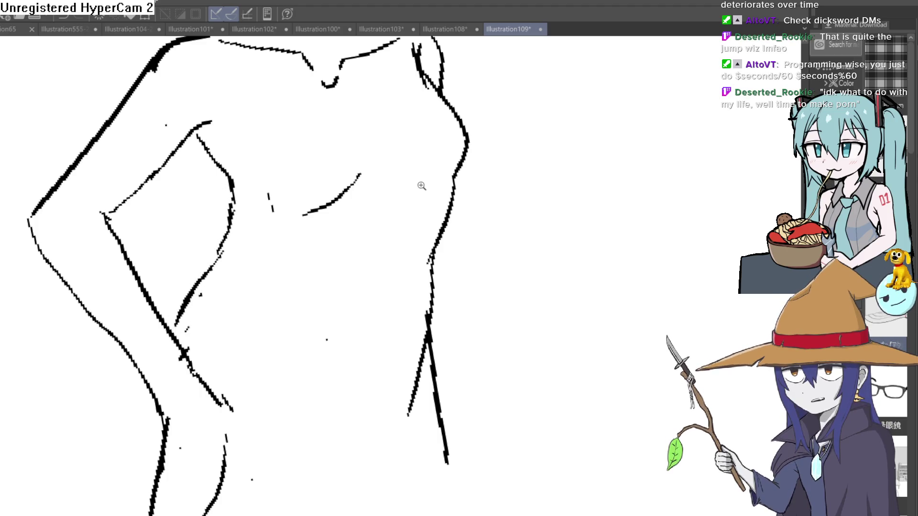
Erase the stray specks on the torso and the marks near the arm
scroll(410, 189, "down", 5)
scroll(382, 193, "up", 6)
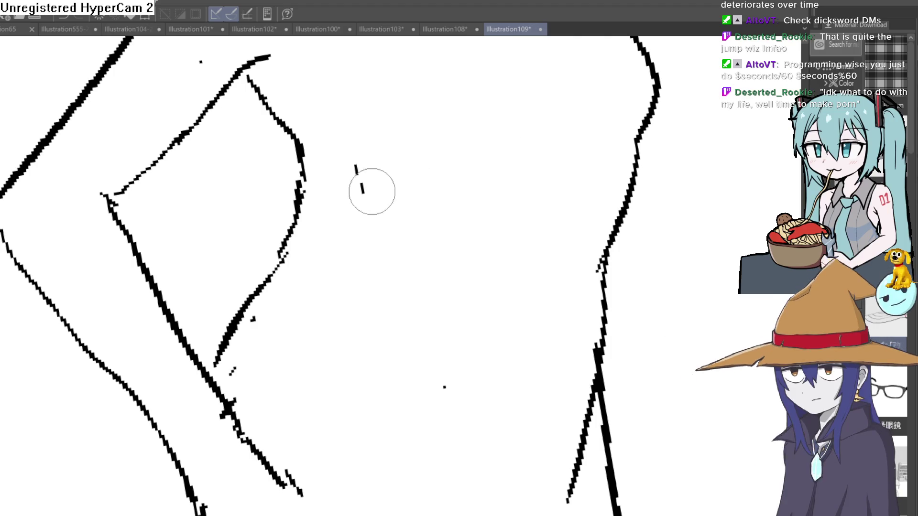
left_click(364, 182)
left_click(444, 389)
left_click(233, 373)
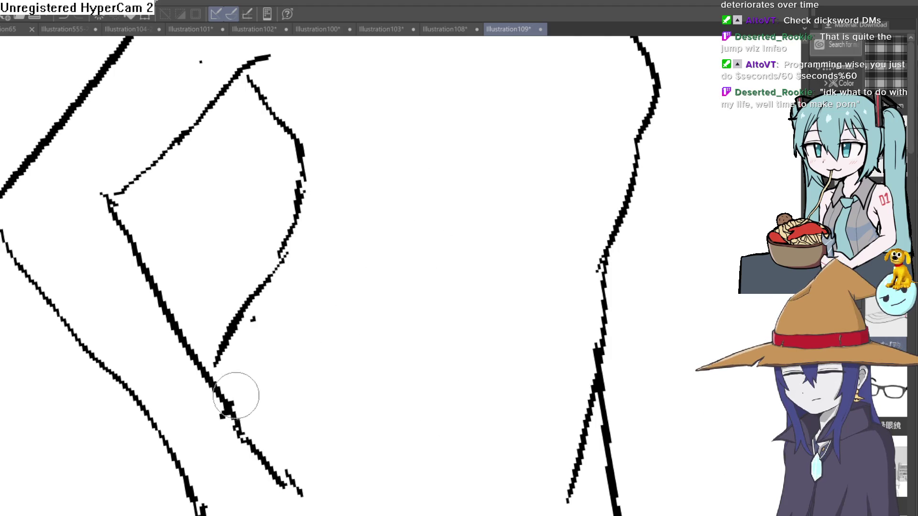
Draw the line under the chest
scroll(311, 186, "down", 3)
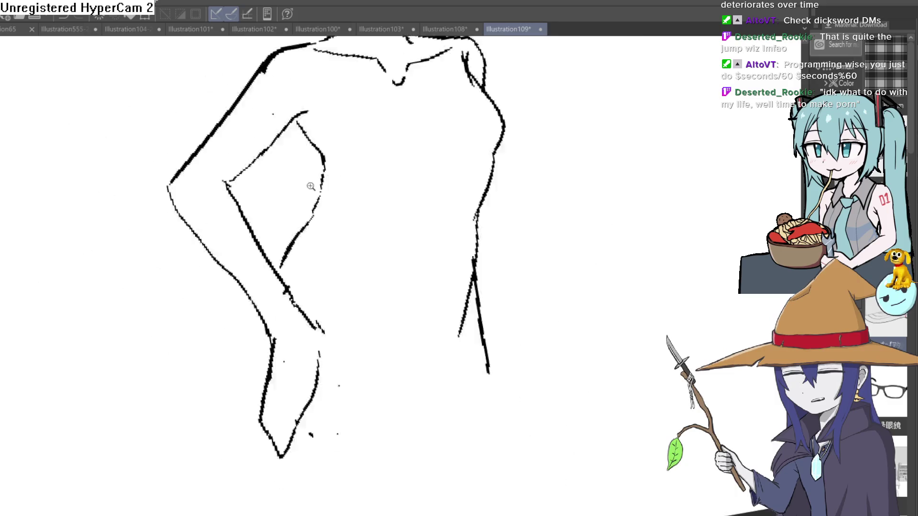
scroll(310, 187, "down", 3)
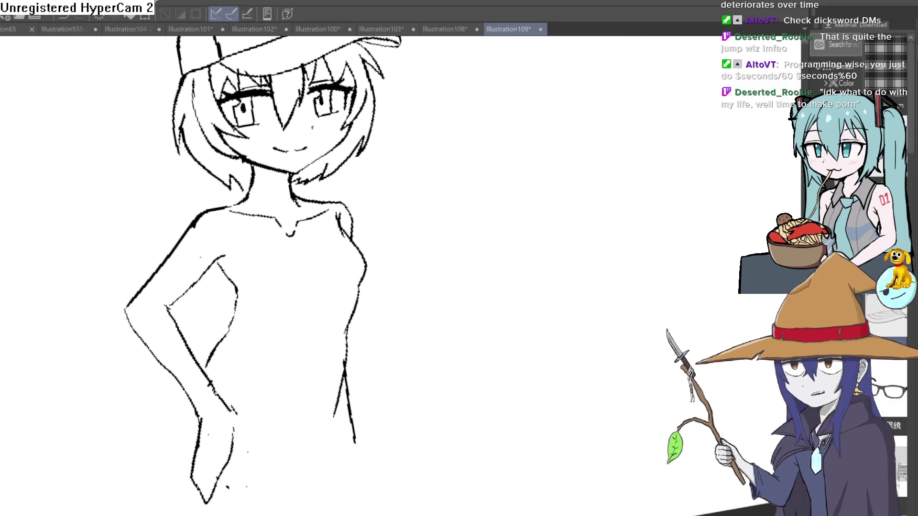
scroll(285, 286, "up", 3)
mouse_move(245, 302)
left_mouse_down()
mouse_move(293, 308)
mouse_move(330, 292)
left_mouse_up()
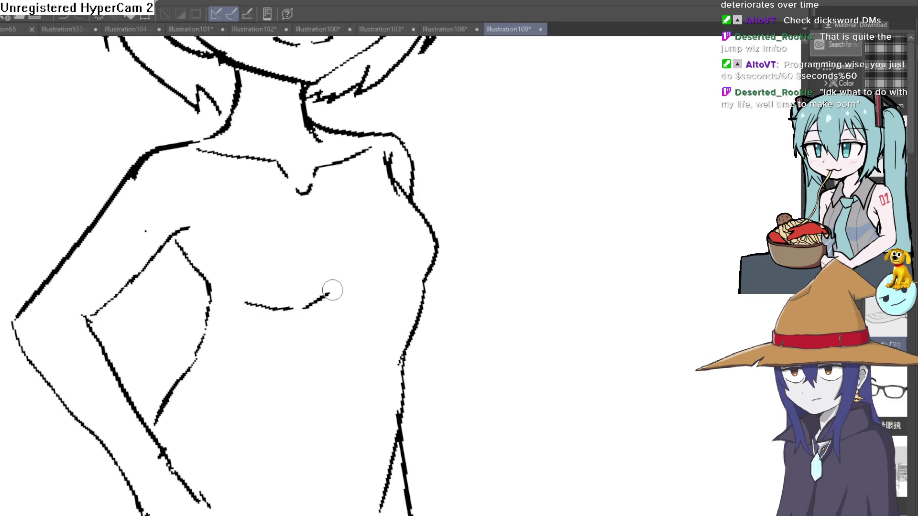
left_click_drag(345, 261, 336, 305)
scroll(198, 186, "down", 3)
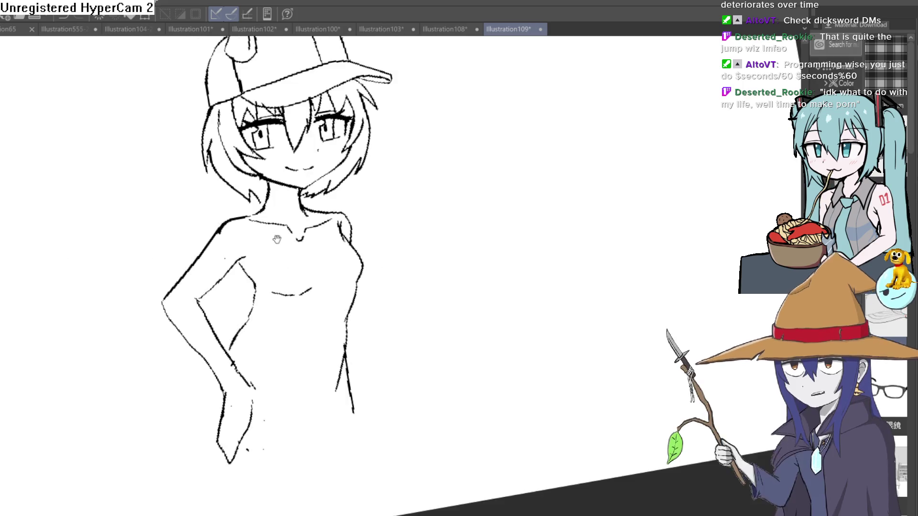
scroll(331, 271, "up", 2)
Touch up the torso with a stroke beside the right side line and a short stroke across it
scroll(331, 271, "down", 5)
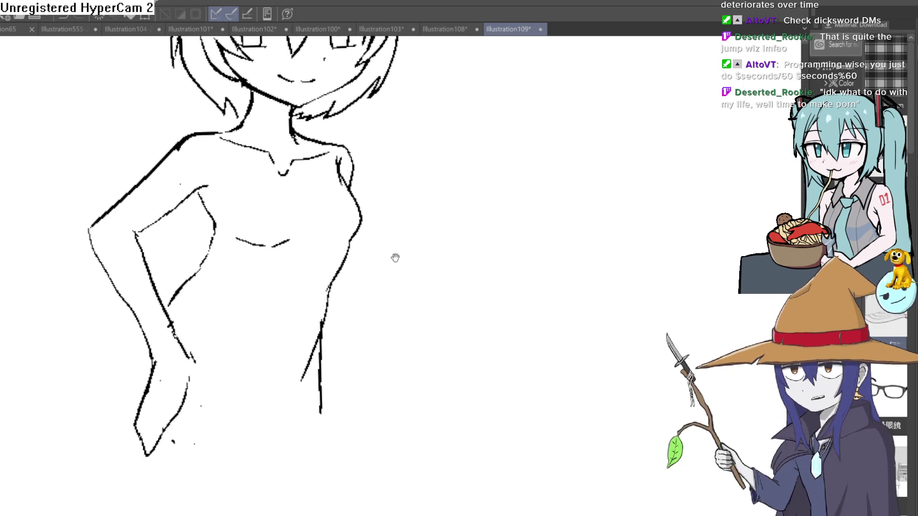
mouse_move(373, 381)
left_mouse_down()
mouse_move(404, 308)
mouse_move(379, 354)
left_mouse_up()
scroll(364, 215, "up", 3)
left_click_drag(318, 287, 332, 353)
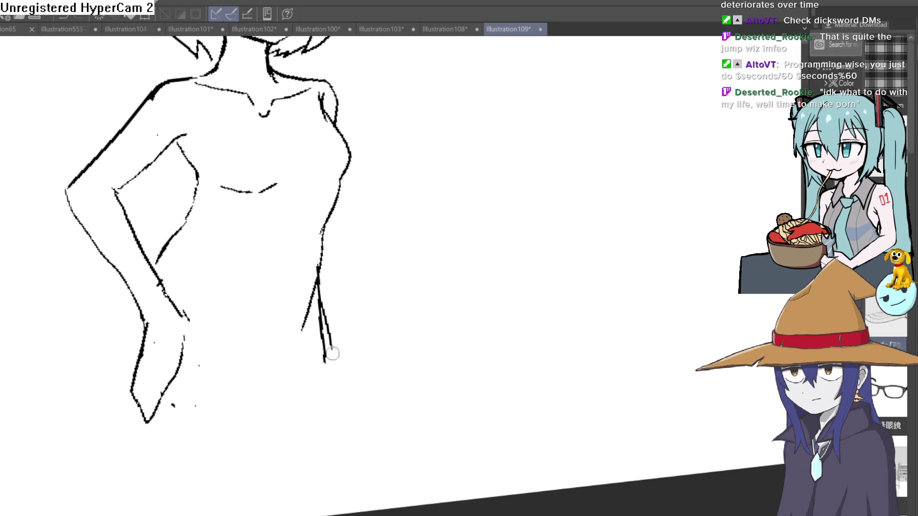
left_click_drag(344, 242, 343, 286)
scroll(241, 313, "up", 2)
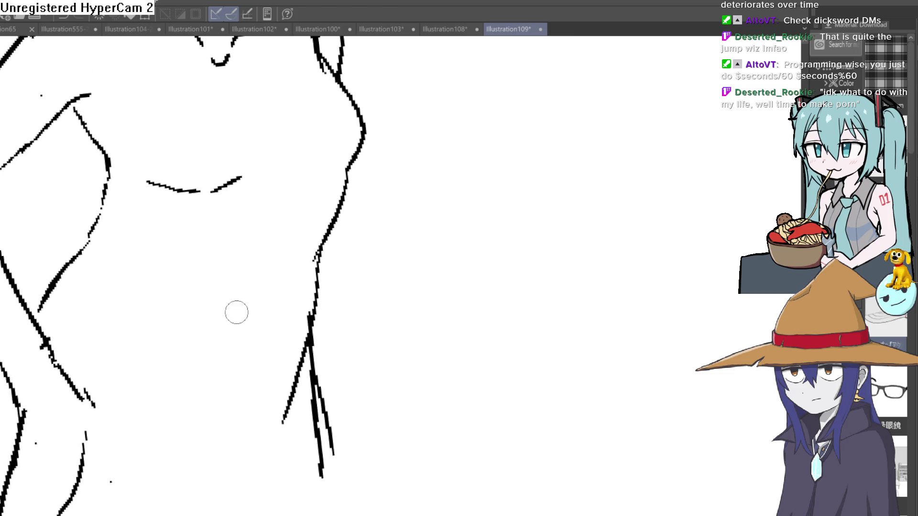
mouse_move(252, 300)
left_mouse_down()
mouse_move(242, 342)
mouse_move(301, 250)
mouse_move(338, 298)
left_mouse_up()
Replace the rough hand outline with a new hand shape and separate finger lines
mouse_move(117, 318)
left_mouse_down()
mouse_move(82, 373)
mouse_move(87, 423)
mouse_move(122, 470)
mouse_move(162, 391)
mouse_move(148, 429)
mouse_move(127, 380)
left_mouse_up()
mouse_move(116, 300)
left_mouse_down()
mouse_move(107, 375)
mouse_move(120, 403)
left_mouse_up()
mouse_move(182, 292)
left_mouse_down()
mouse_move(158, 354)
mouse_move(188, 310)
mouse_move(194, 371)
mouse_move(175, 329)
mouse_move(156, 356)
left_mouse_up()
mouse_move(120, 403)
left_mouse_down()
mouse_move(127, 420)
mouse_move(139, 420)
mouse_move(169, 317)
left_mouse_up()
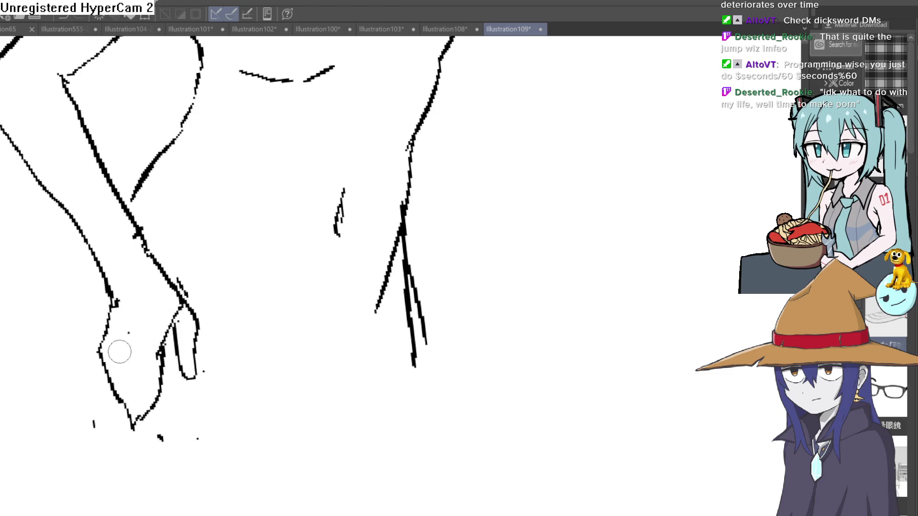
mouse_move(116, 363)
left_mouse_down()
mouse_move(129, 417)
mouse_move(151, 412)
mouse_move(161, 340)
mouse_move(118, 369)
mouse_move(132, 419)
mouse_move(109, 349)
mouse_move(117, 314)
mouse_move(109, 298)
mouse_move(95, 440)
left_mouse_up()
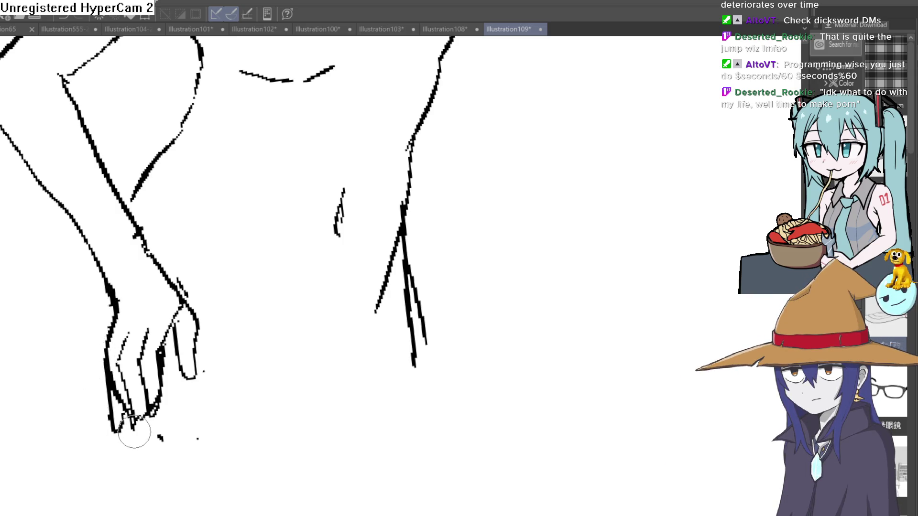
scroll(261, 362, "down", 3)
mouse_move(261, 361)
left_mouse_down()
mouse_move(332, 306)
mouse_move(357, 257)
mouse_move(350, 264)
left_mouse_up()
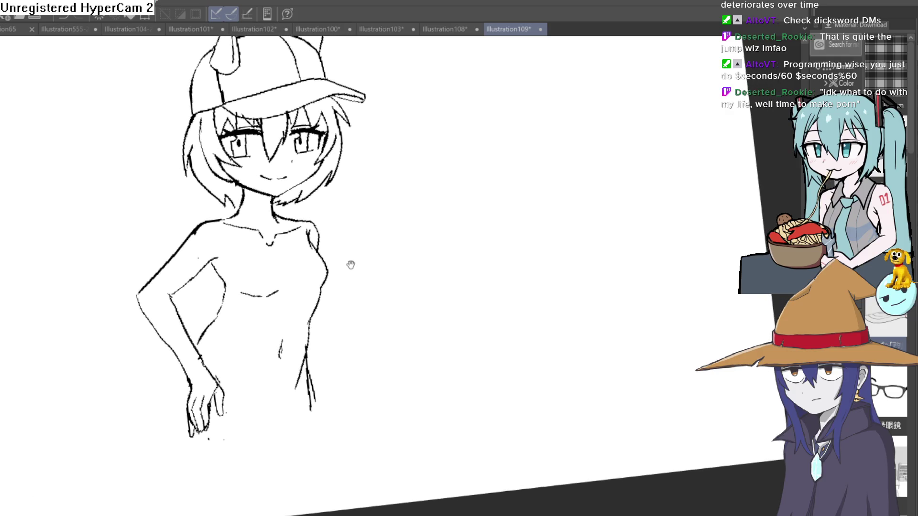
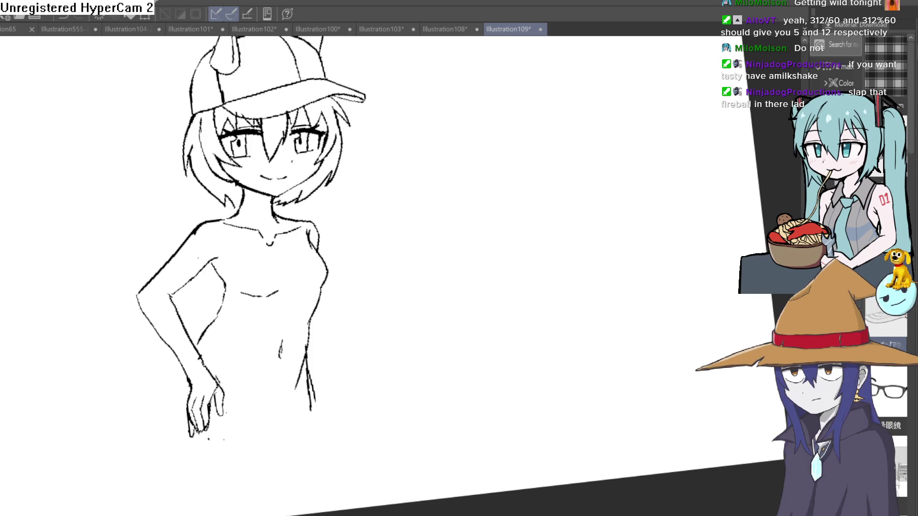
Flip the canvas view horizontally and back again to check the pose
scroll(344, 248, "up", 2)
scroll(344, 248, "up", 5)
scroll(344, 258, "down", 5)
key("h")
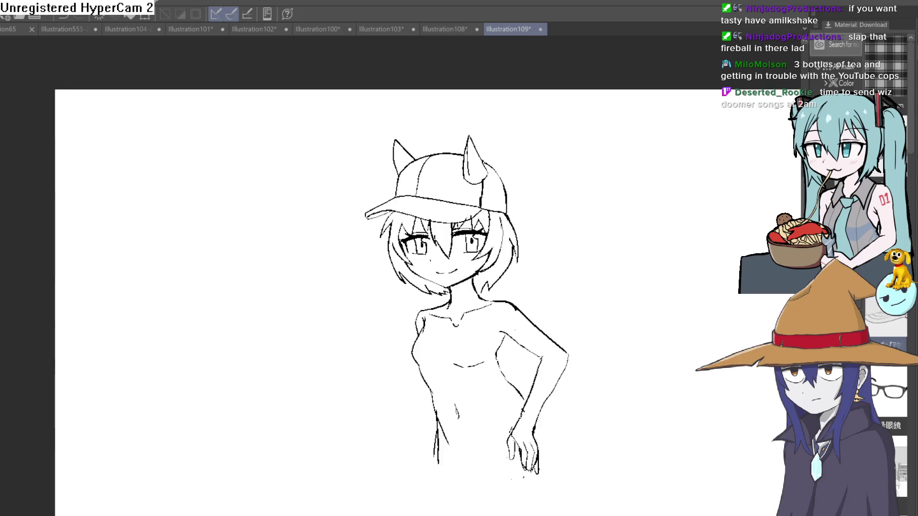
key("h")
Re-ink the right torso outline and the inner line of the bent arm
scroll(373, 374, "up", 3)
left_click_drag(349, 310, 356, 452)
left_click_drag(308, 374, 319, 380)
mouse_move(205, 283)
left_mouse_down()
mouse_move(203, 306)
mouse_move(148, 394)
left_mouse_up()
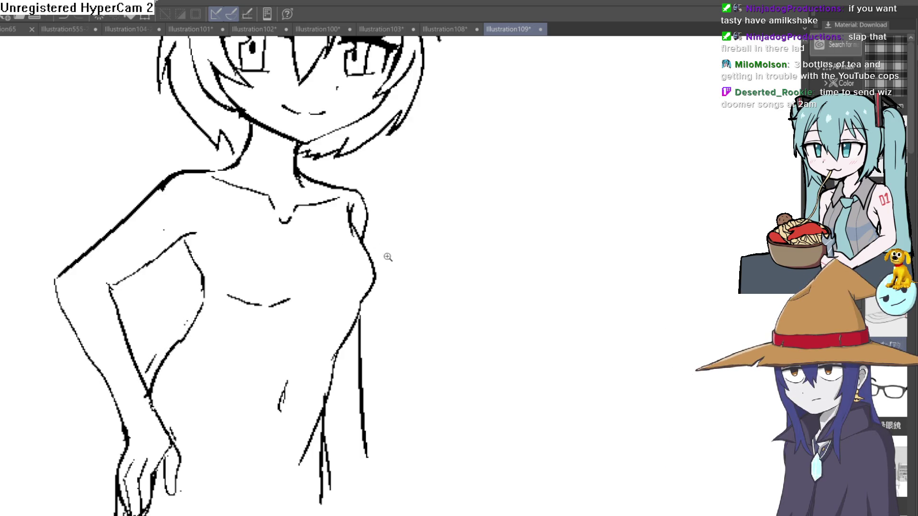
scroll(385, 255, "down", 5)
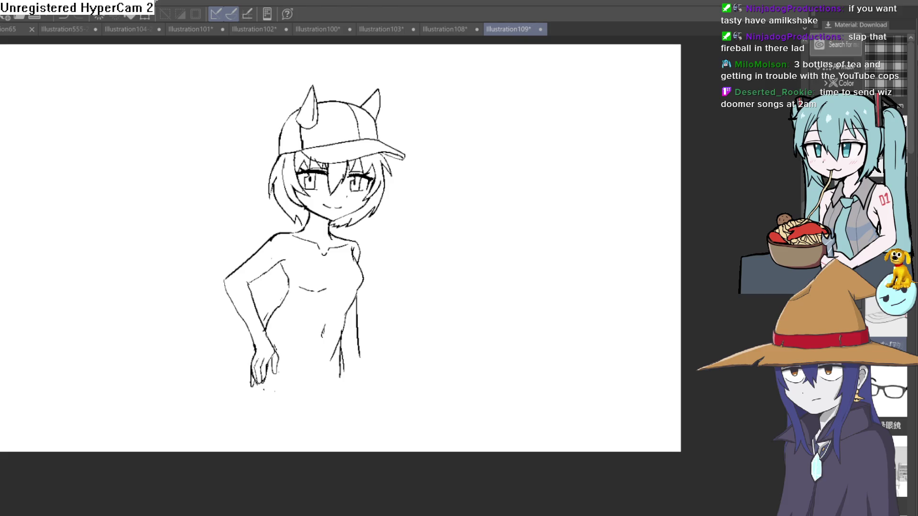
Undo a stray test stroke and add a vertical line below the torso
left_click_drag(413, 239, 442, 280)
key("ctrl+z")
scroll(381, 303, "up", 2)
mouse_move(381, 303)
left_mouse_down()
mouse_move(359, 261)
mouse_move(366, 232)
left_mouse_up()
left_click_drag(271, 219, 276, 273)
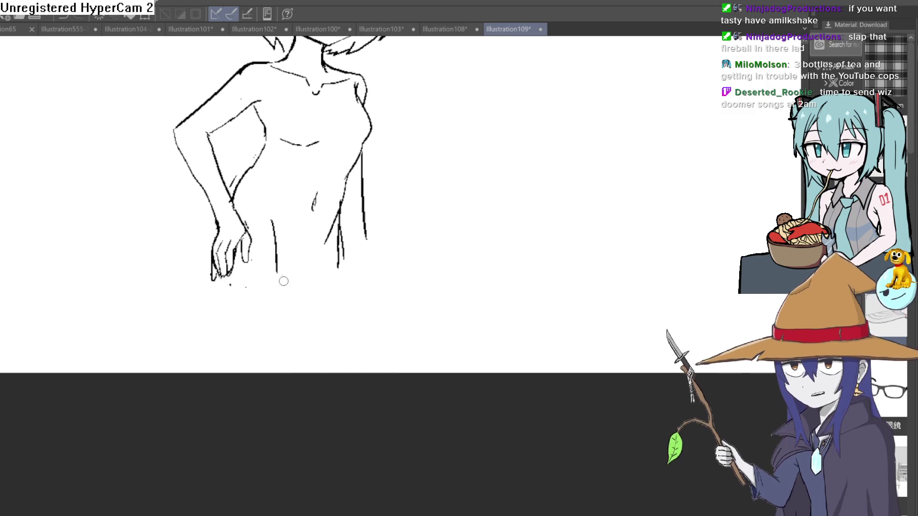
left_click_drag(389, 207, 392, 319)
scroll(336, 246, "up", 3)
scroll(335, 246, "down", 3)
scroll(381, 195, "up", 2)
Thicken the torso's right contour, then erase excess ink to thin it
mouse_move(330, 201)
left_mouse_down()
mouse_move(349, 235)
mouse_move(349, 282)
left_mouse_up()
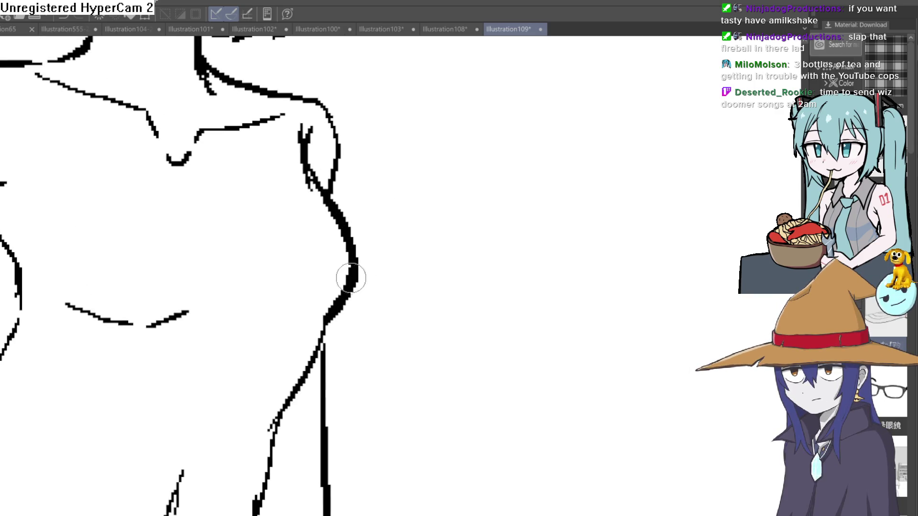
mouse_move(308, 184)
left_mouse_down()
mouse_move(338, 254)
mouse_move(328, 285)
left_mouse_up()
scroll(311, 216, "down", 4)
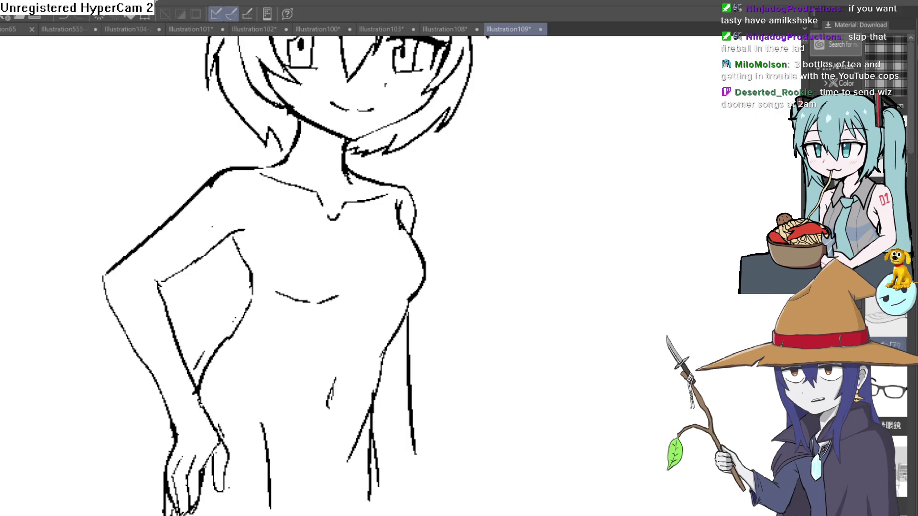
scroll(223, 244, "up", 3)
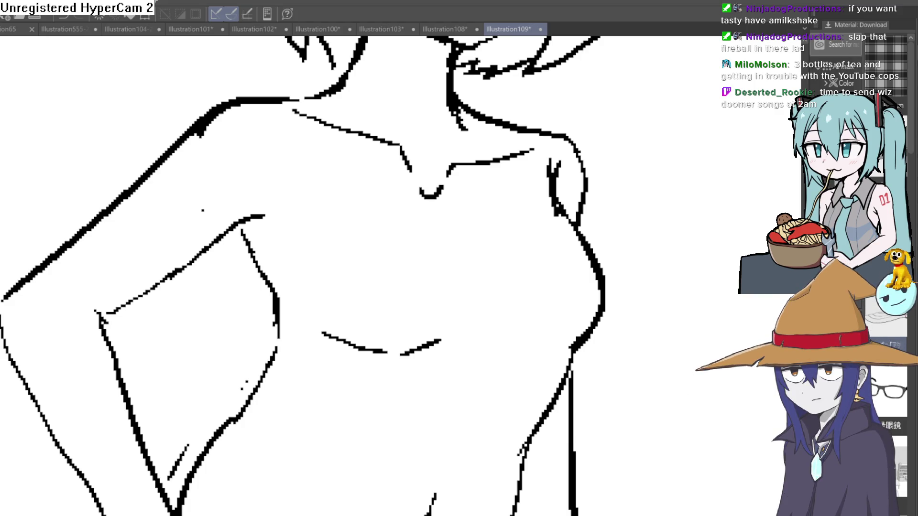
scroll(676, 287, "down", 1)
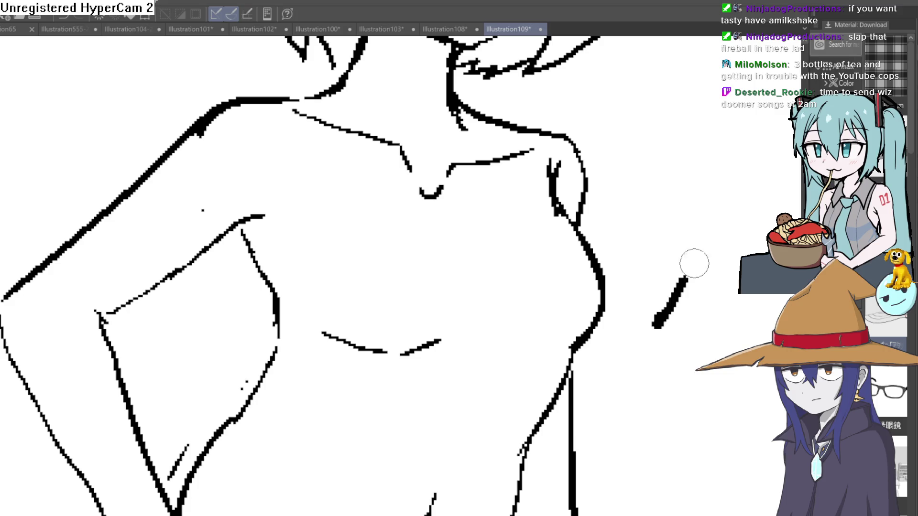
scroll(717, 334, "down", 1)
left_click_drag(607, 314, 503, 216)
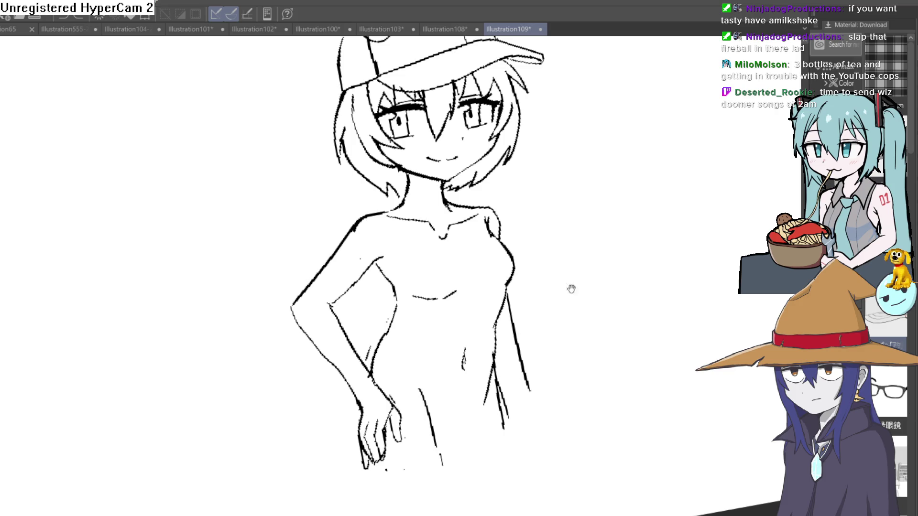
Draw the left side and neck lines of the shirt collar, undoing a stray thick stroke
scroll(578, 295, "up", 5)
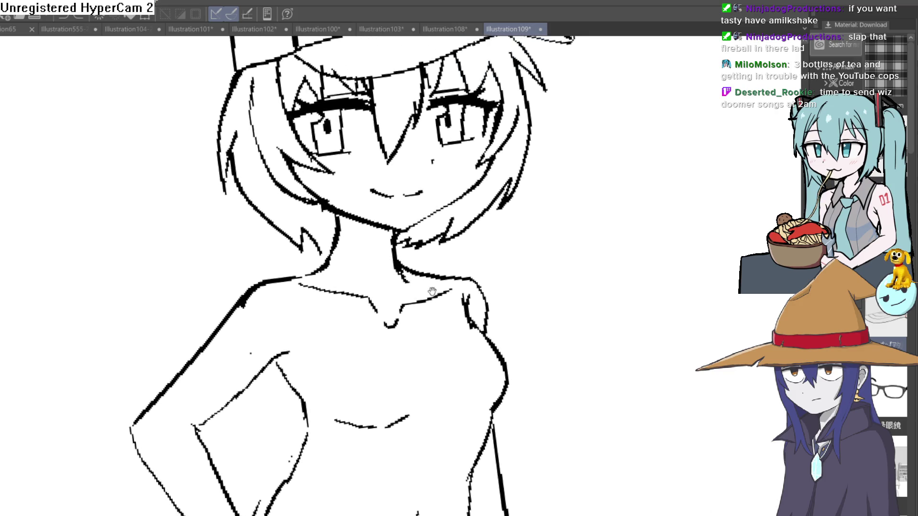
mouse_move(341, 313)
left_mouse_down()
mouse_move(338, 328)
mouse_move(294, 271)
left_mouse_up()
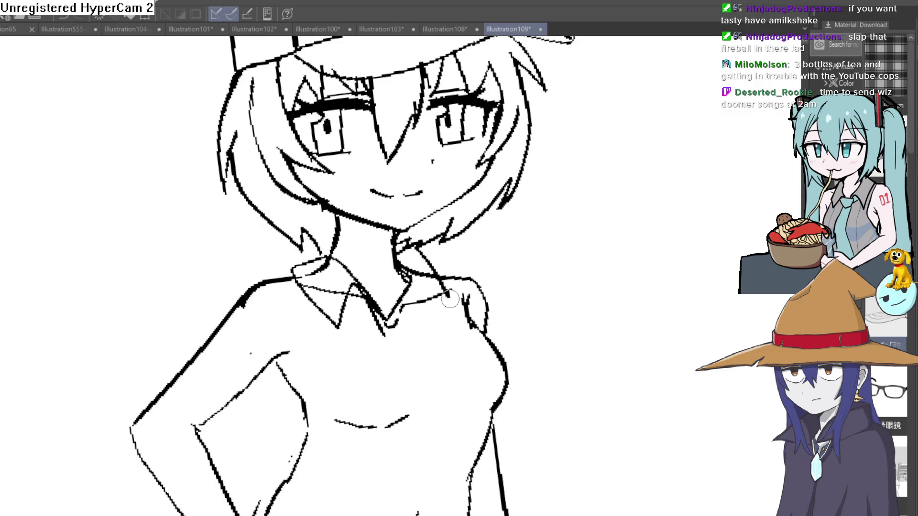
left_click_drag(434, 310, 419, 253)
left_click_drag(442, 287, 447, 301)
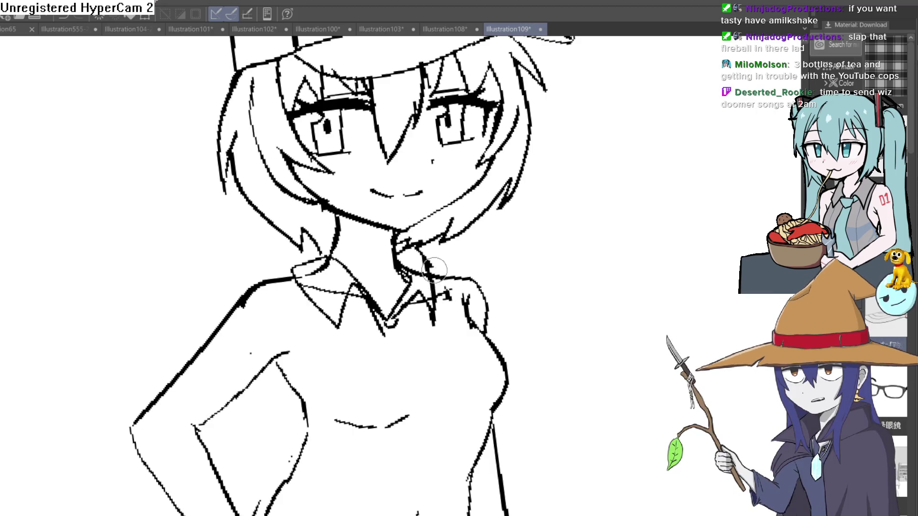
key("ctrl+z")
key("ctrl+z")
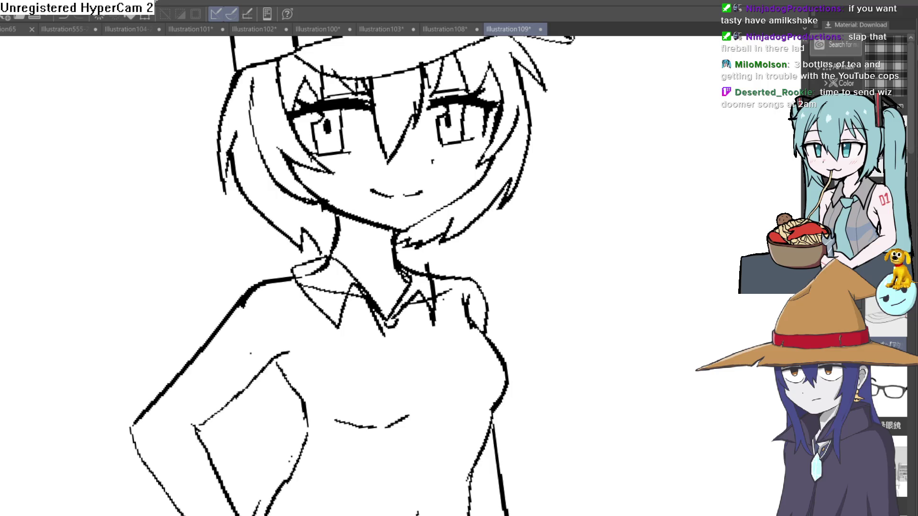
Add and thicken collar lines near the neck, then erase the excess thick strokes
left_click_drag(419, 258, 407, 268)
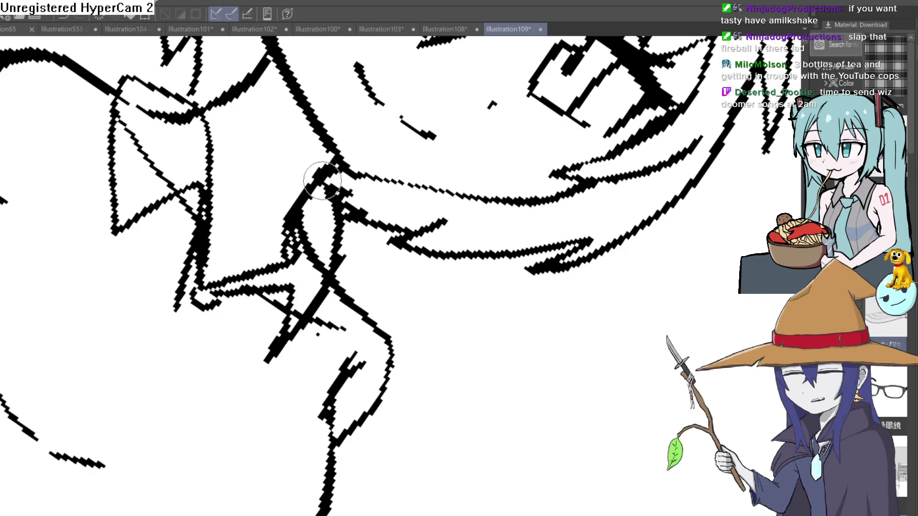
scroll(338, 144, "down", 3)
mouse_move(260, 215)
left_mouse_down()
mouse_move(239, 248)
mouse_move(179, 272)
mouse_move(251, 408)
mouse_move(289, 308)
mouse_move(350, 421)
left_mouse_up()
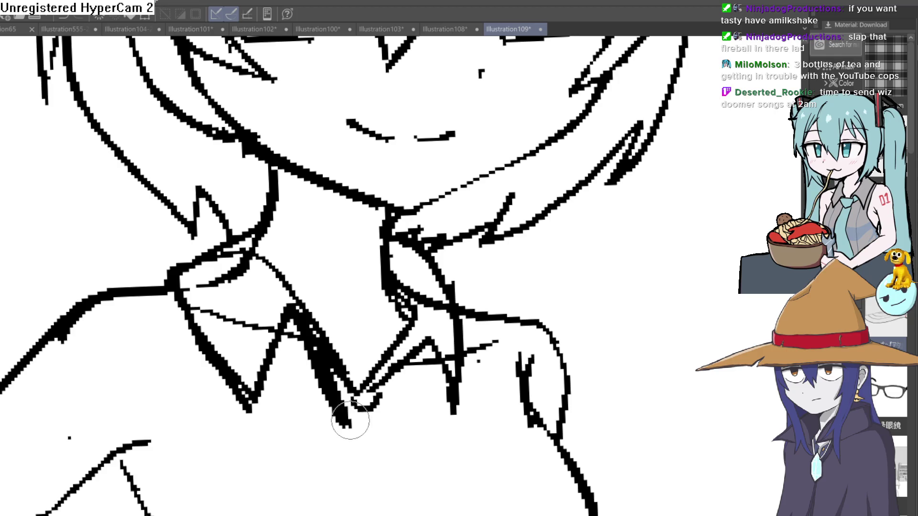
left_click_drag(310, 314, 254, 246)
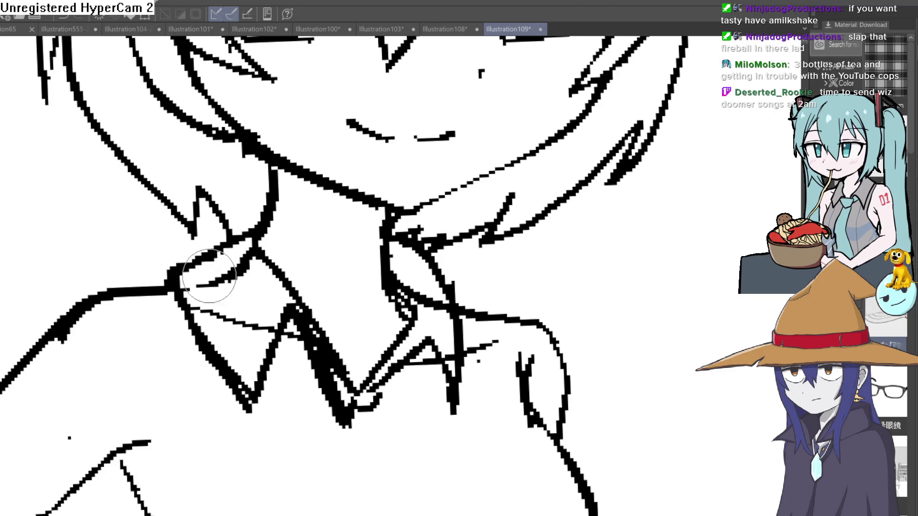
mouse_move(219, 389)
left_mouse_down()
mouse_move(272, 415)
mouse_move(291, 301)
mouse_move(346, 436)
left_mouse_up()
scroll(347, 436, "down", 3)
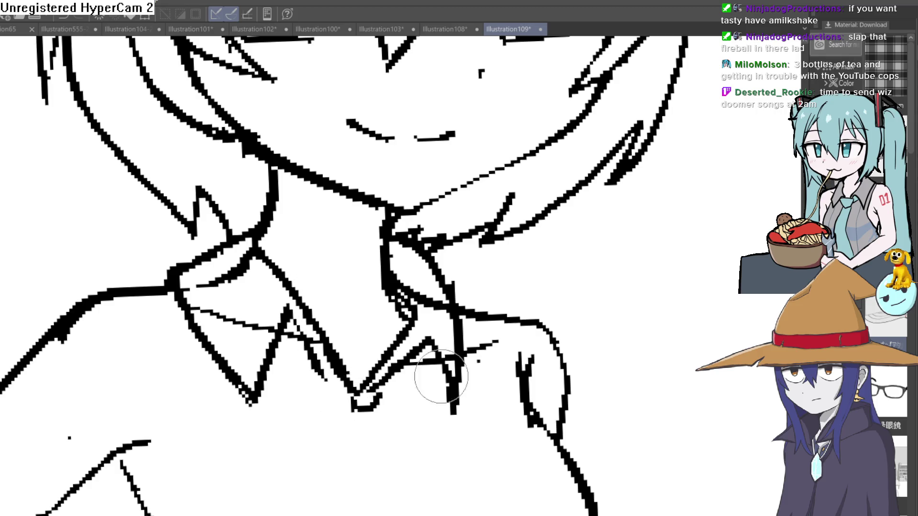
scroll(426, 379, "down", 4)
mouse_move(494, 258)
left_mouse_down()
mouse_move(521, 282)
mouse_move(457, 204)
mouse_move(459, 220)
left_mouse_up()
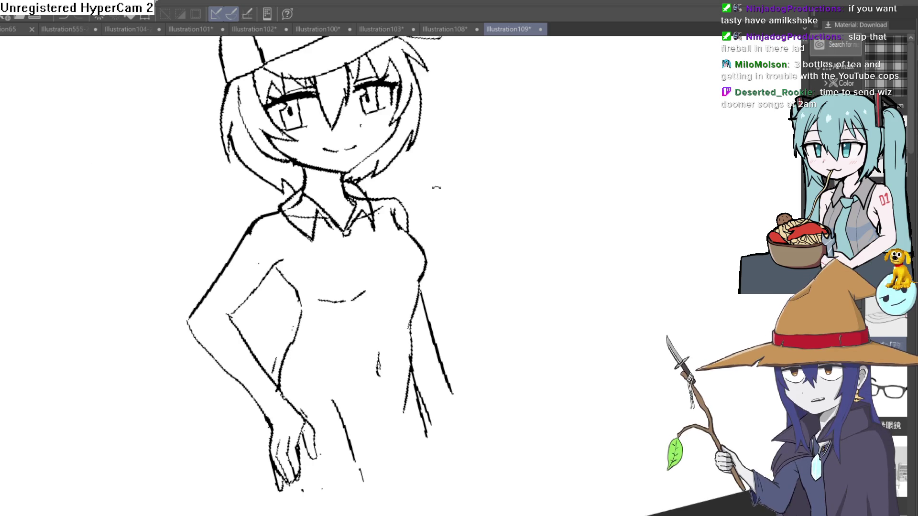
Draw the center-front shirt line from the collar down toward the waist
left_click_drag(471, 236, 455, 190)
left_click_drag(372, 207, 455, 194)
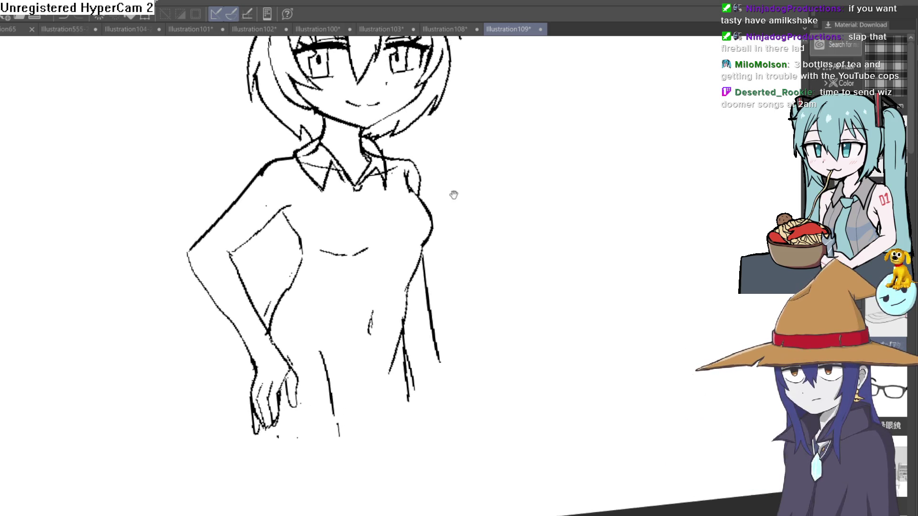
left_click_drag(373, 228, 369, 215)
scroll(378, 213, "up", 3)
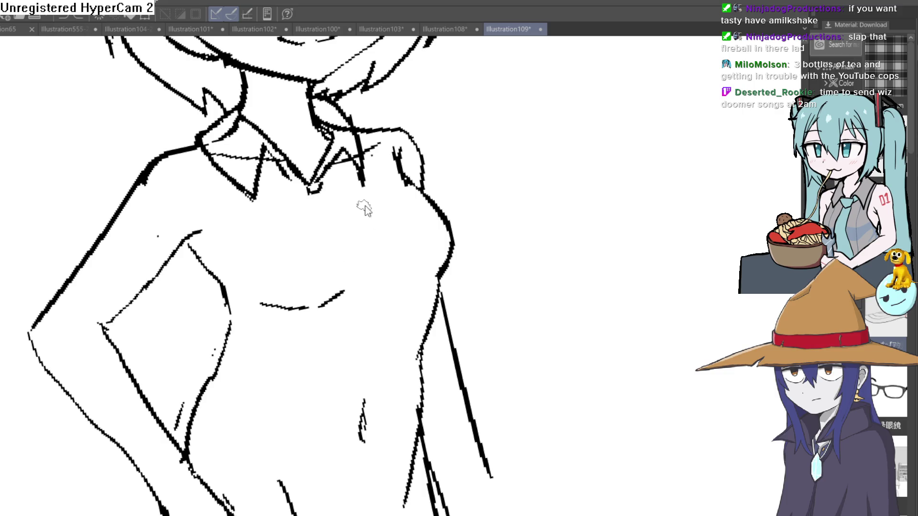
mouse_move(313, 179)
left_mouse_down()
mouse_move(375, 307)
mouse_move(374, 332)
left_mouse_up()
key("ctrl+z")
mouse_move(311, 188)
left_mouse_down()
mouse_move(373, 258)
mouse_move(385, 350)
mouse_move(366, 428)
left_mouse_up()
scroll(373, 335, "down", 3)
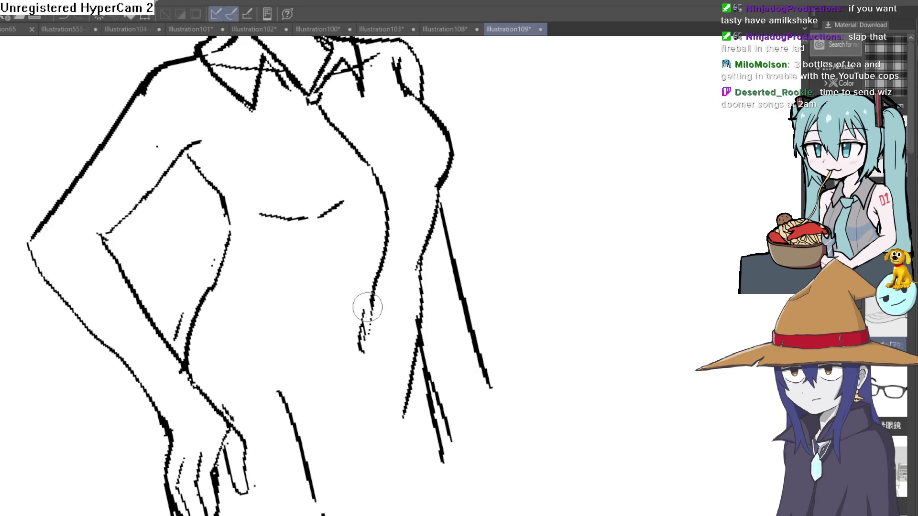
scroll(432, 311, "down", 3)
Ink a thick left collar line and erase the heavy ink blob at the neck
double_click(441, 292)
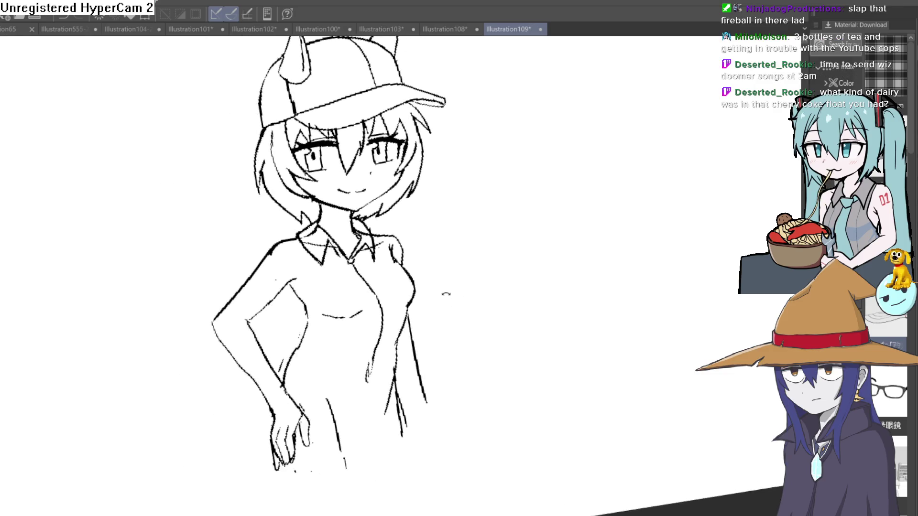
scroll(345, 209, "up", 3)
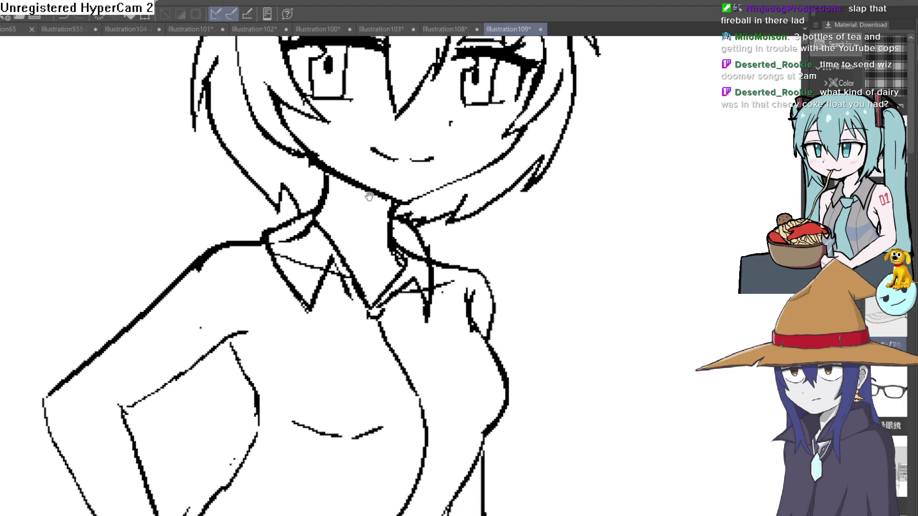
mouse_move(316, 211)
left_mouse_down()
mouse_move(267, 239)
mouse_move(301, 224)
mouse_move(307, 313)
mouse_move(333, 260)
left_mouse_up()
mouse_move(300, 221)
left_mouse_down()
mouse_move(274, 234)
mouse_move(299, 221)
left_mouse_up()
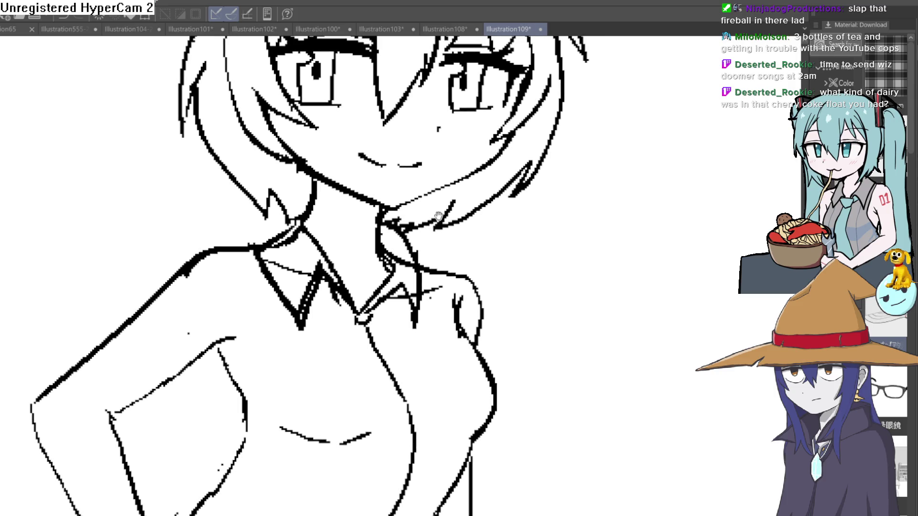
left_click_drag(439, 219, 427, 226)
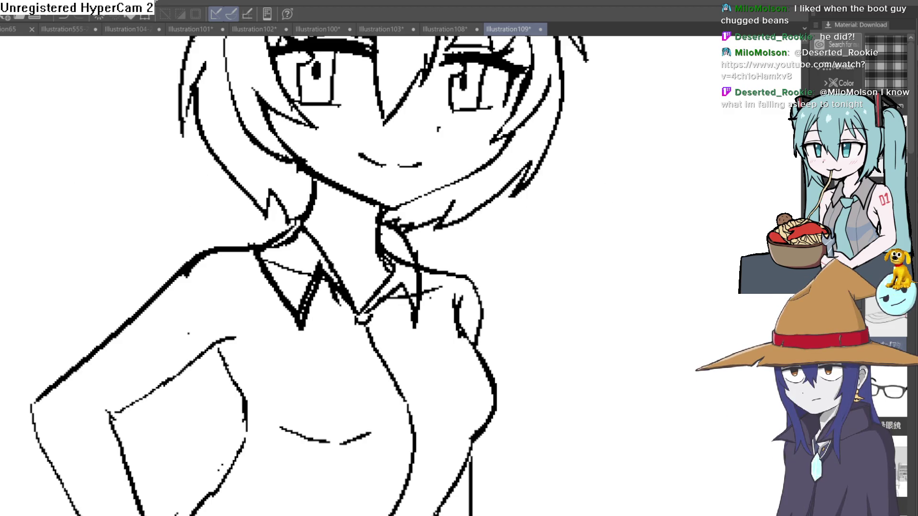
Draw a short stroke near the hair and left shoulder of the shirt
mouse_move(595, 340)
left_mouse_down()
mouse_move(669, 305)
mouse_move(672, 225)
mouse_move(647, 245)
left_mouse_up()
Sketch fold lines along the left sleeve, arm and shoulder, plus a short chest stroke
key("ctrl+z")
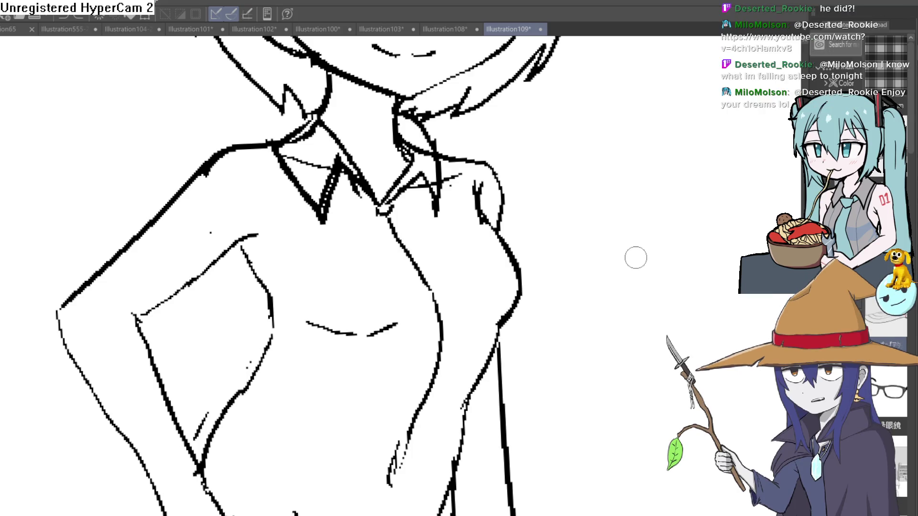
left_click_drag(633, 282, 553, 247)
mouse_move(182, 172)
left_mouse_down()
mouse_move(170, 229)
mouse_move(181, 260)
mouse_move(267, 205)
mouse_move(273, 145)
left_mouse_up()
left_click_drag(281, 182, 292, 144)
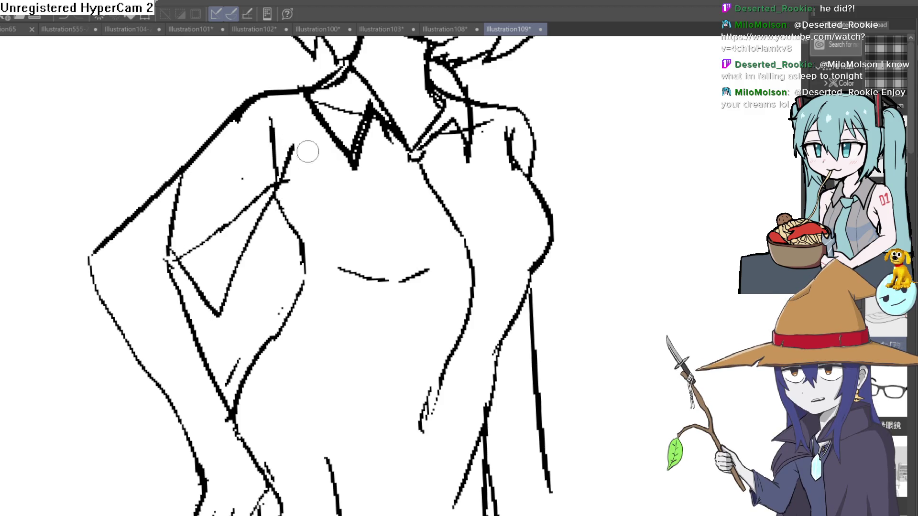
scroll(446, 221, "down", 6)
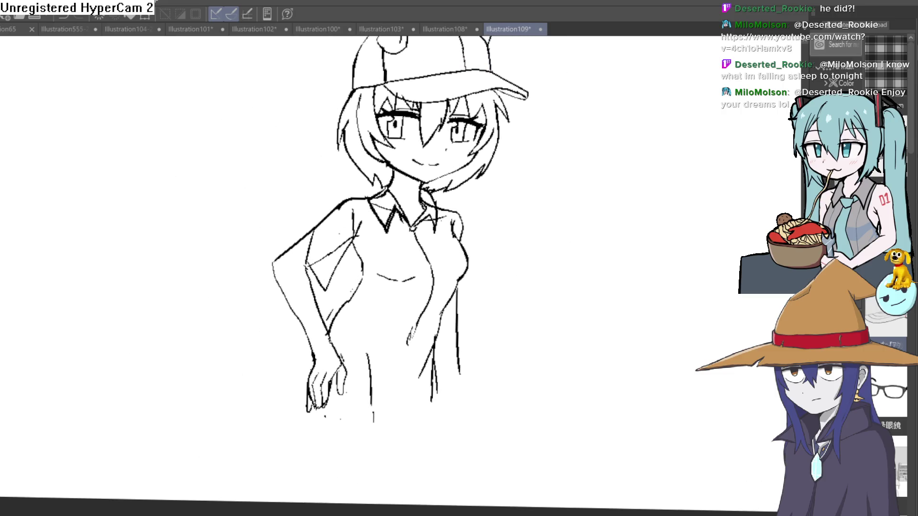
scroll(302, 243, "up", 5)
mouse_move(288, 299)
left_mouse_down()
mouse_move(292, 206)
mouse_move(317, 229)
mouse_move(314, 268)
left_mouse_up()
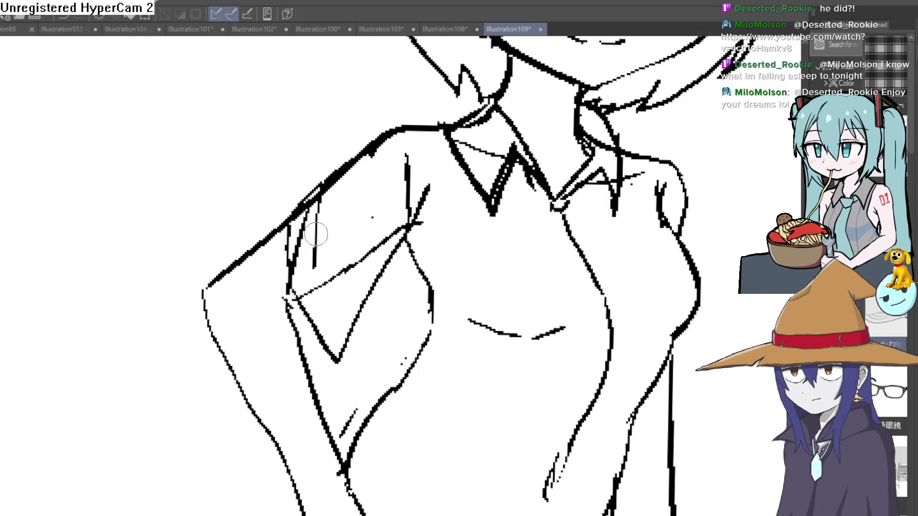
Redraw the right breast contour more cleanly after undoing the first attempt
left_click_drag(598, 241, 540, 232)
scroll(540, 231, "down", 3)
scroll(617, 242, "up", 3)
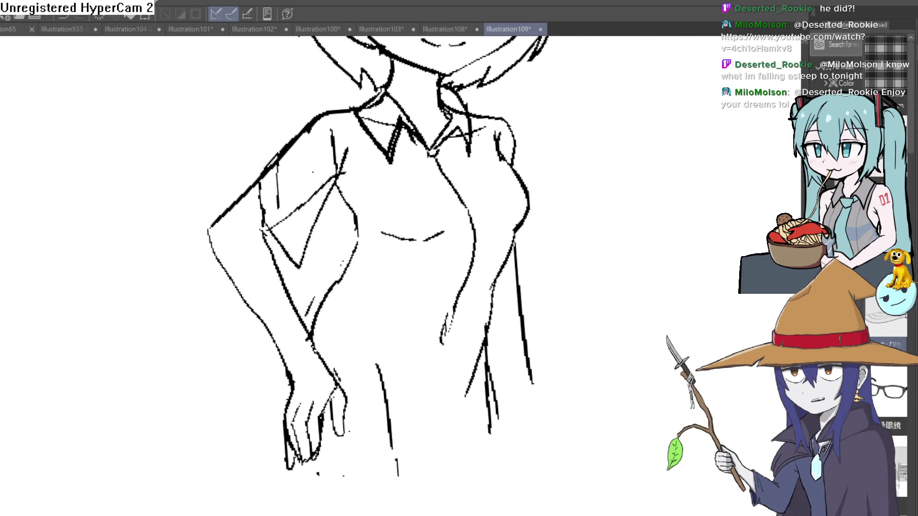
scroll(536, 230, "up", 3)
mouse_move(480, 178)
left_mouse_down()
mouse_move(494, 196)
mouse_move(460, 326)
left_mouse_up()
key("ctrl+z")
mouse_move(488, 174)
left_mouse_down()
mouse_move(449, 293)
mouse_move(434, 300)
left_mouse_up()
scroll(494, 285, "down", 3)
scroll(512, 222, "up", 3)
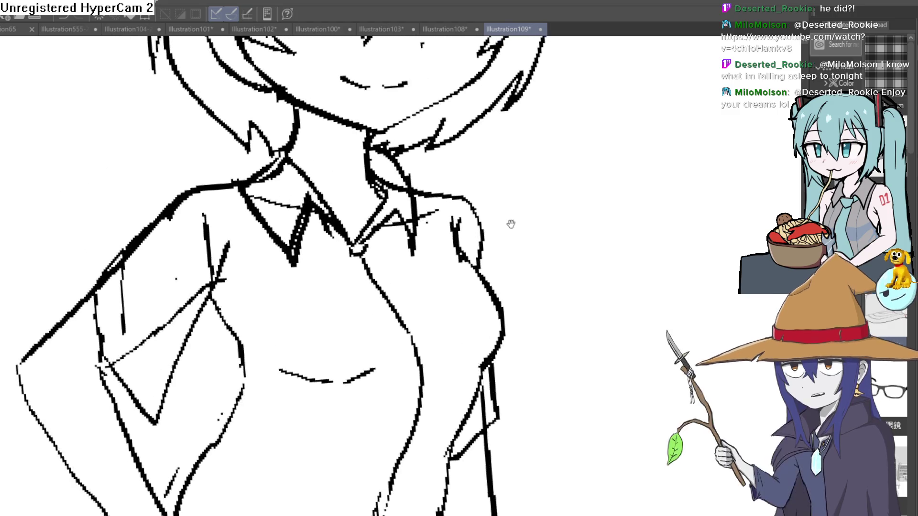
scroll(480, 299, "down", 3)
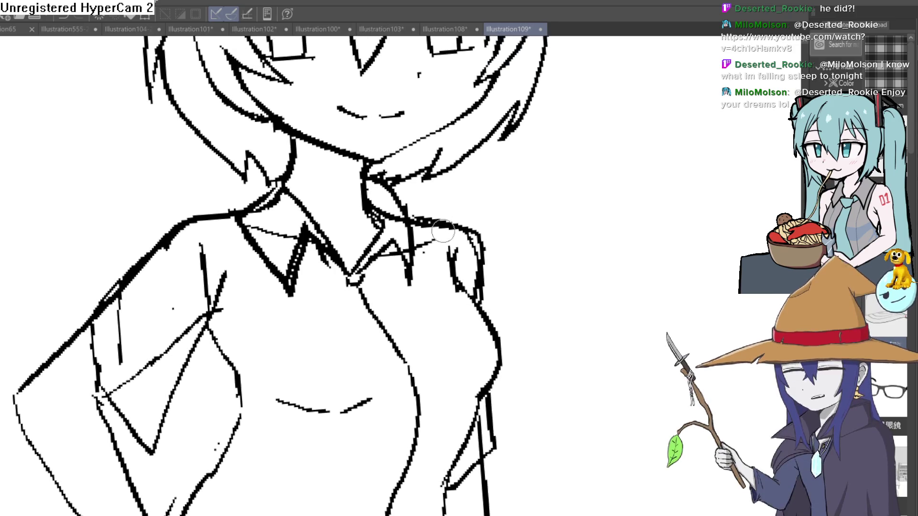
scroll(417, 294, "up", 3)
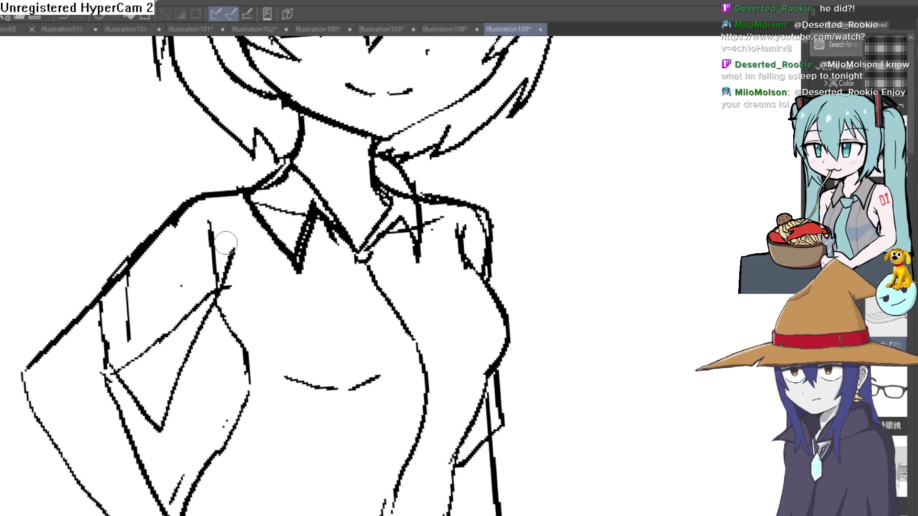
scroll(234, 249, "up", 1)
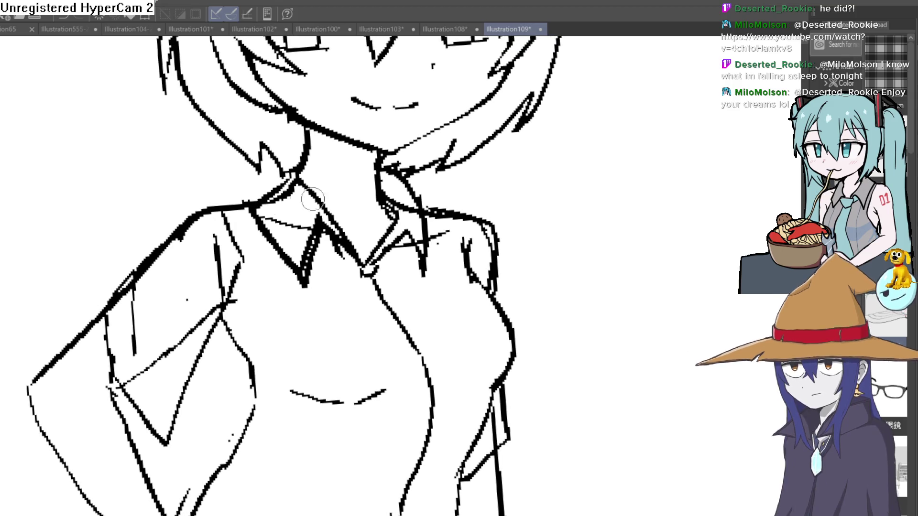
scroll(482, 229, "down", 4)
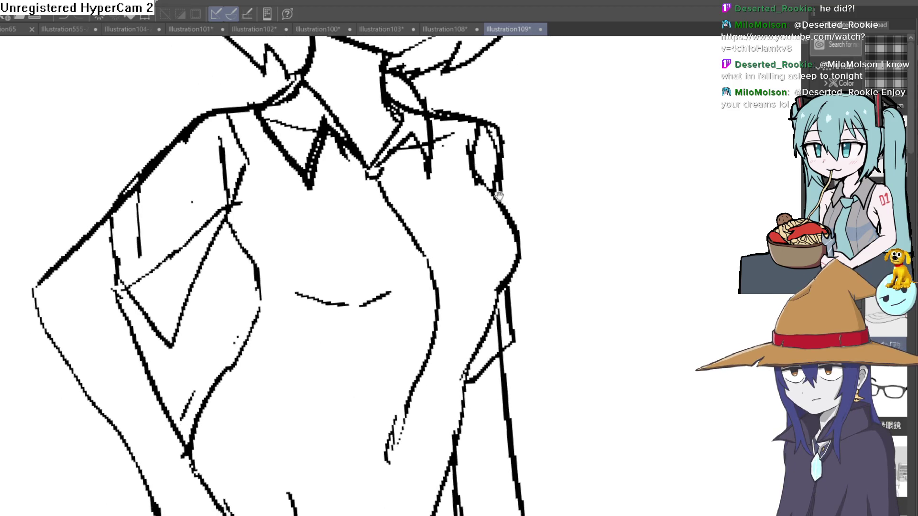
mouse_move(504, 197)
left_mouse_down()
mouse_move(526, 184)
mouse_move(523, 162)
mouse_move(497, 237)
mouse_move(521, 235)
mouse_move(406, 302)
left_mouse_up()
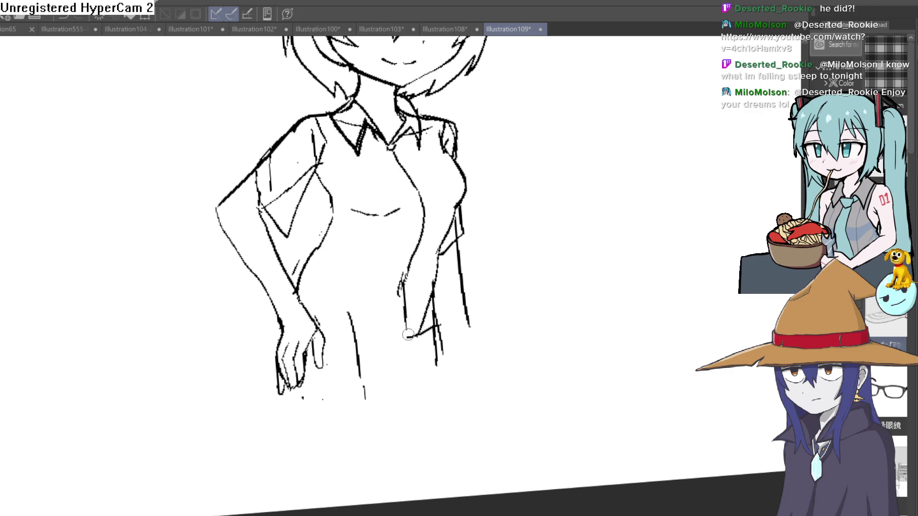
mouse_move(380, 295)
left_mouse_down()
mouse_move(363, 362)
mouse_move(336, 289)
left_mouse_up()
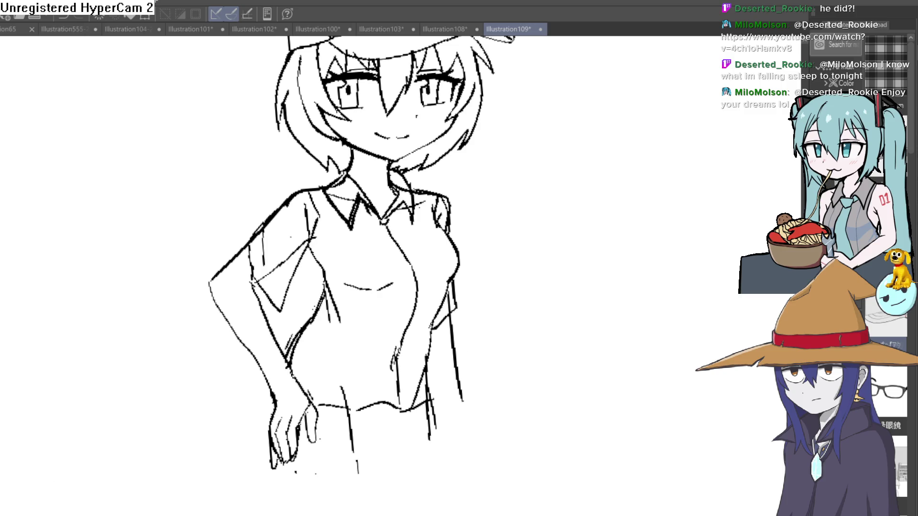
Fill the shirt body, both sleeves, the under-sleeve gap and the collar with dark grey
key("ctrl+z")
key("ctrl+y")
left_click(373, 349)
left_click(420, 307)
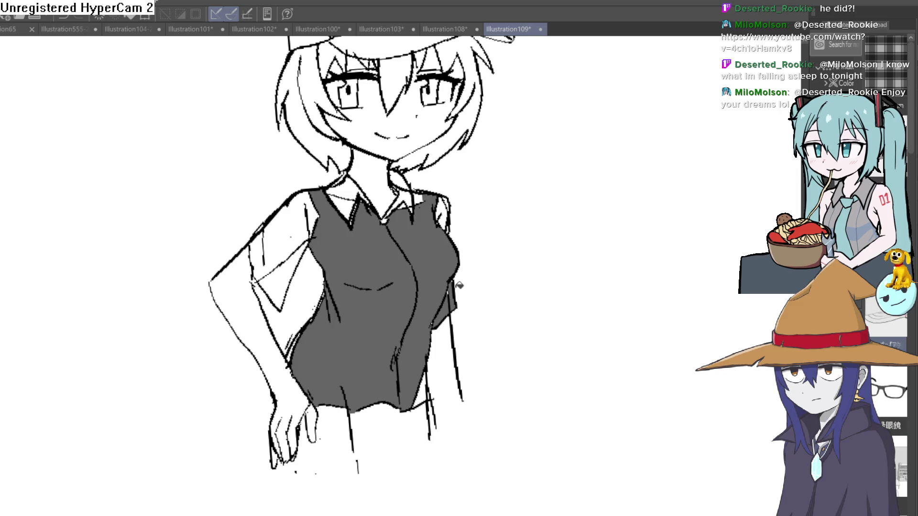
left_click(449, 211)
left_click(287, 227)
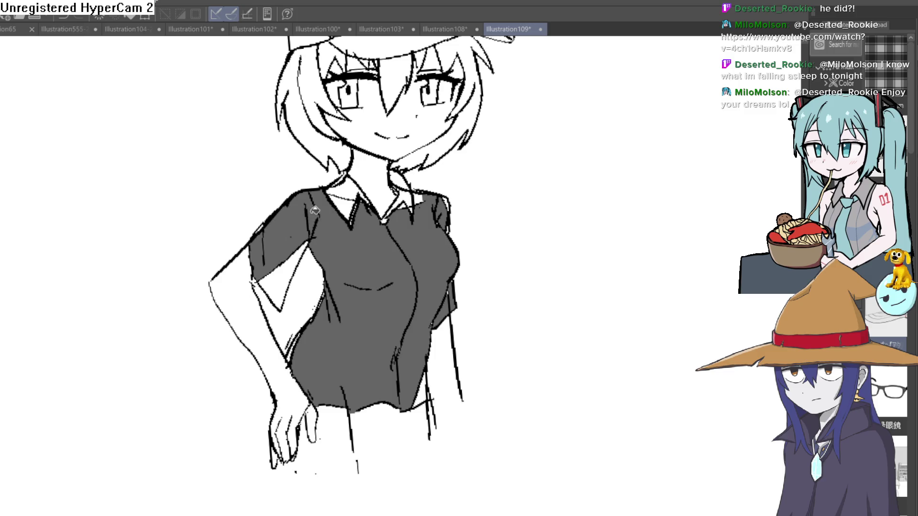
left_click(306, 248)
left_click(350, 193)
left_click(353, 203)
left_click(408, 184)
left_click(407, 192)
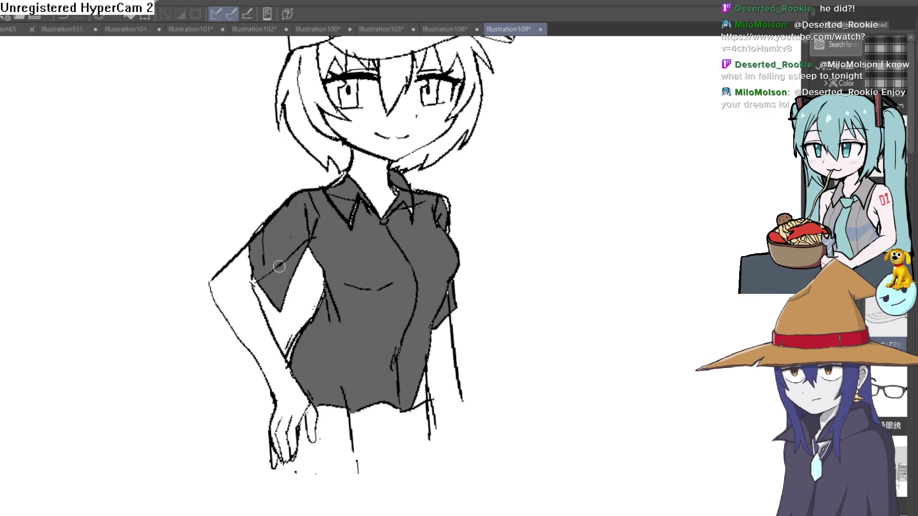
Redraw the shirt collar outline as a single clean line
scroll(279, 265, "up", 5)
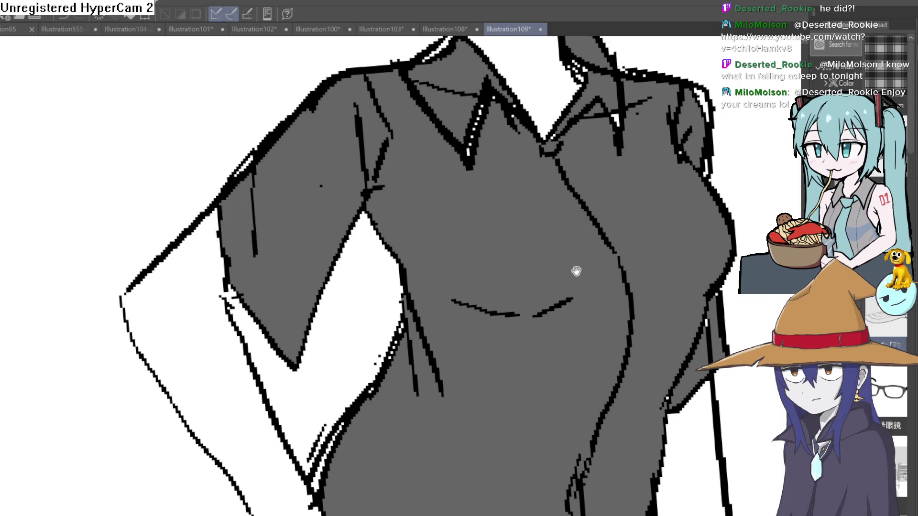
scroll(573, 261, "down", 5)
mouse_move(528, 268)
left_mouse_down()
mouse_move(510, 306)
mouse_move(486, 289)
left_mouse_up()
scroll(418, 237, "up", 5)
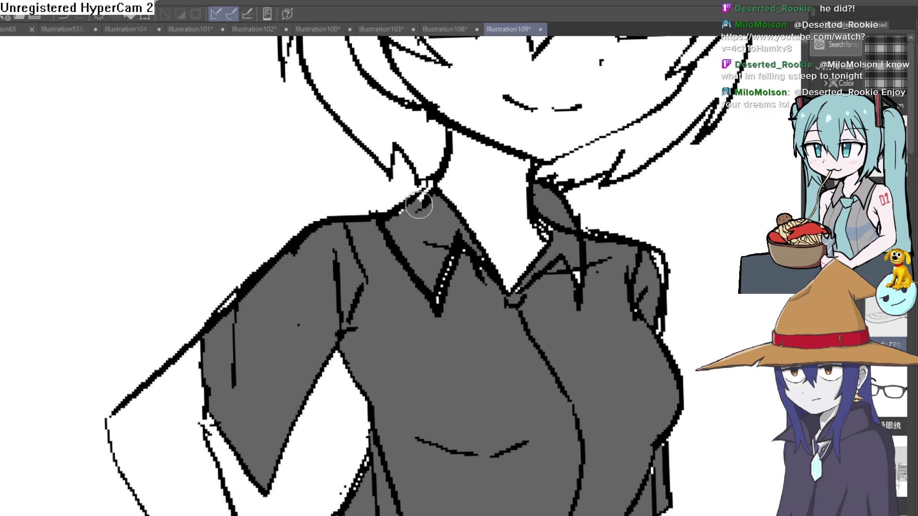
mouse_move(426, 196)
left_mouse_down()
mouse_move(484, 229)
mouse_move(432, 245)
mouse_move(427, 236)
mouse_move(437, 287)
mouse_move(470, 242)
mouse_move(499, 286)
mouse_move(524, 294)
mouse_move(539, 270)
mouse_move(525, 298)
mouse_move(549, 286)
mouse_move(554, 272)
mouse_move(580, 275)
mouse_move(606, 262)
mouse_move(564, 232)
left_mouse_up()
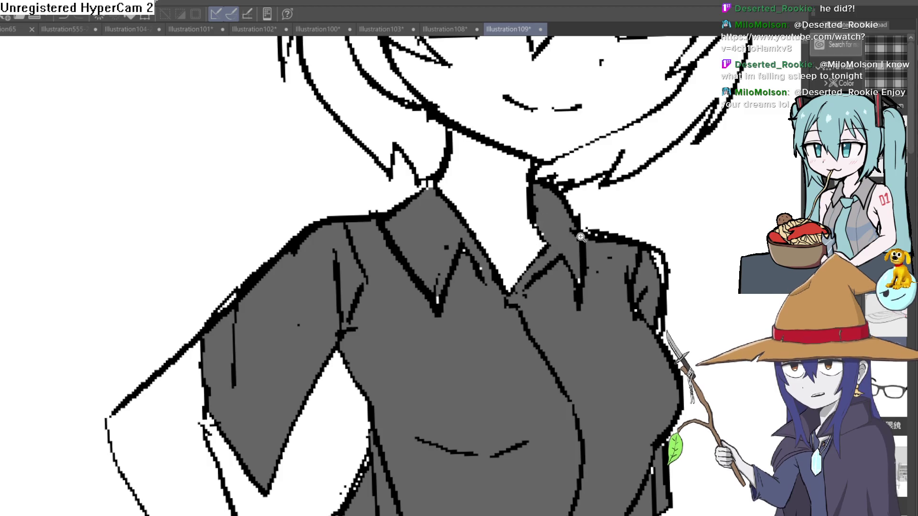
scroll(563, 354, "down", 4)
mouse_move(564, 354)
left_mouse_down()
mouse_move(600, 297)
mouse_move(578, 315)
mouse_move(581, 301)
mouse_move(603, 308)
mouse_move(656, 231)
left_mouse_up()
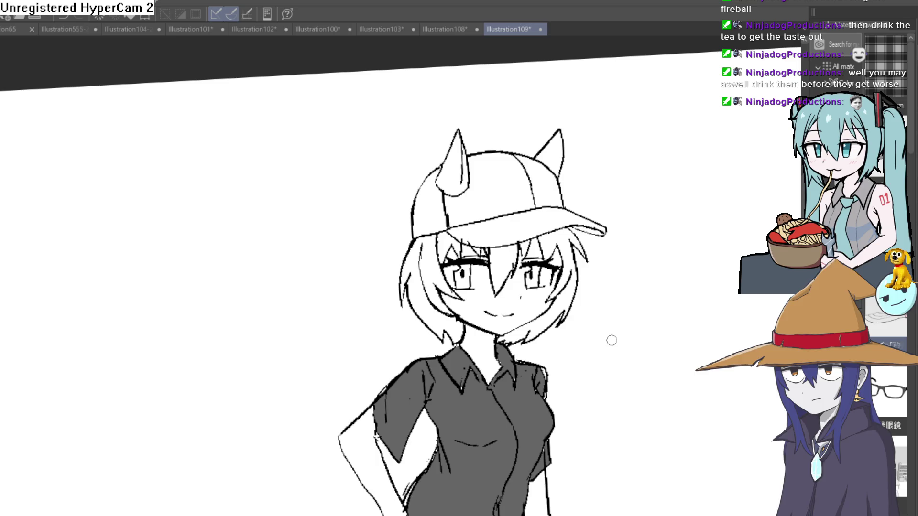
mouse_move(596, 365)
left_mouse_down()
mouse_move(618, 253)
mouse_move(625, 287)
mouse_move(604, 266)
mouse_move(588, 286)
mouse_move(580, 351)
mouse_move(584, 344)
mouse_move(569, 369)
mouse_move(575, 328)
mouse_move(578, 358)
left_mouse_up()
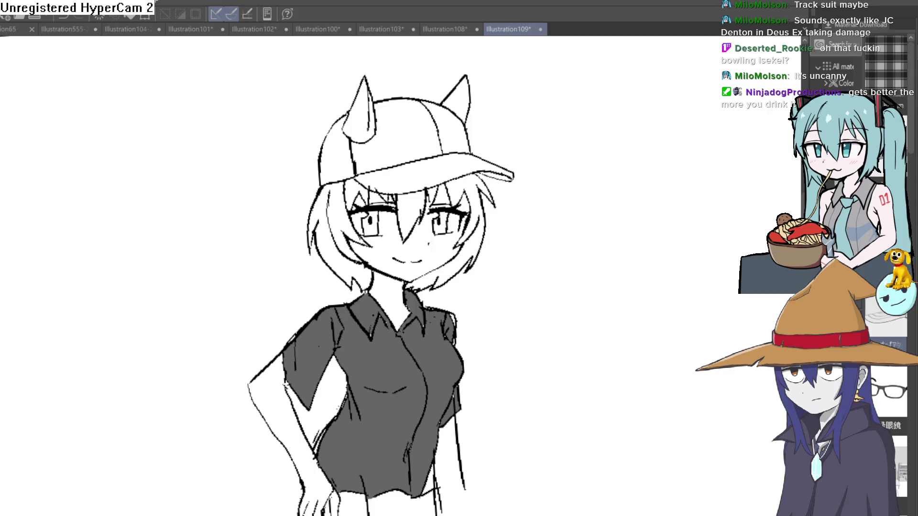
Switch from Clip Studio Paint to the Wheel of Names page
key("alt+Tab")
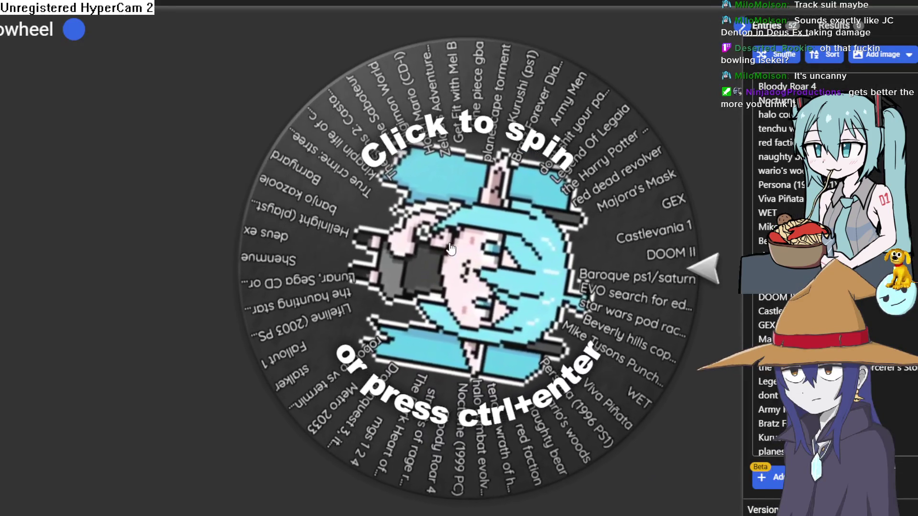
Spin the game-title wheel, select the winner Digimon World, and close the announcement
left_click(459, 257)
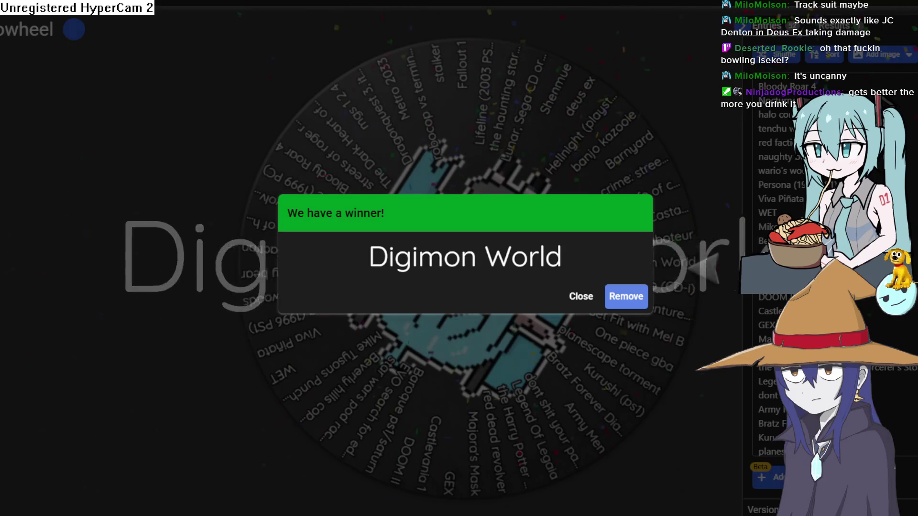
mouse_move(562, 256)
left_mouse_down()
mouse_move(359, 276)
mouse_move(563, 246)
left_mouse_up()
left_click(354, 265)
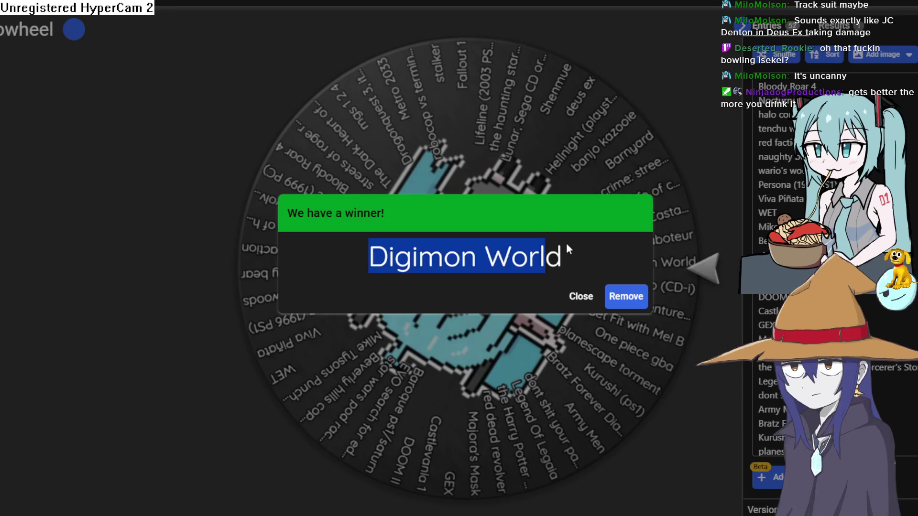
left_click(600, 260)
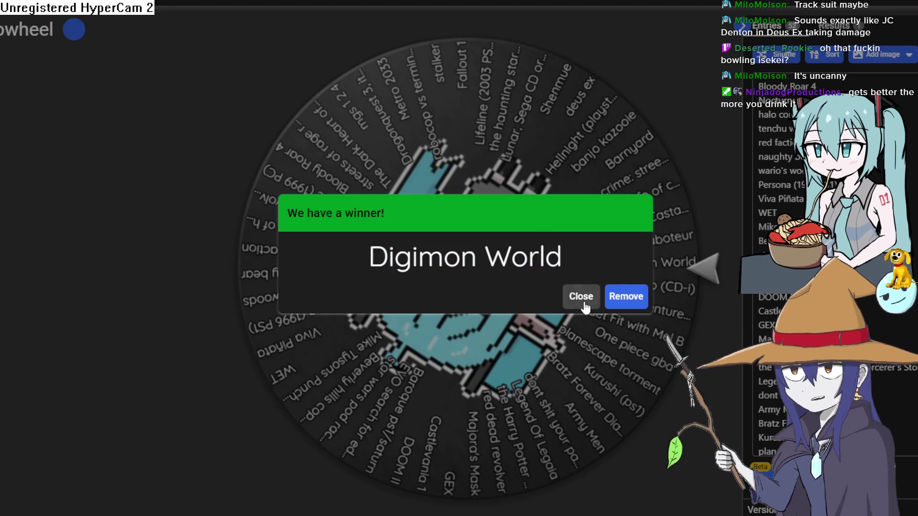
left_click(581, 297)
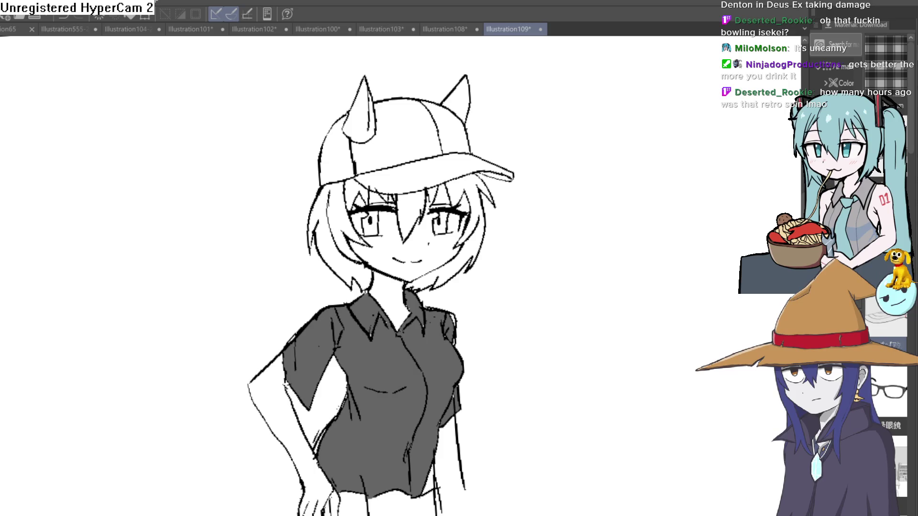
Undo the stray test stroke beside the figure and frame the shirt and hand
left_click_drag(522, 348, 578, 344)
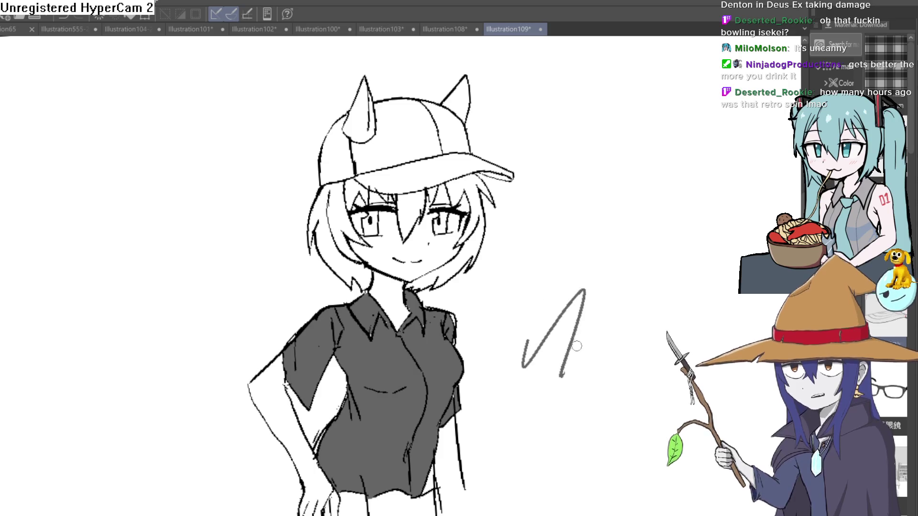
key("ctrl+z")
scroll(568, 281, "down", 3)
scroll(571, 290, "up", 5)
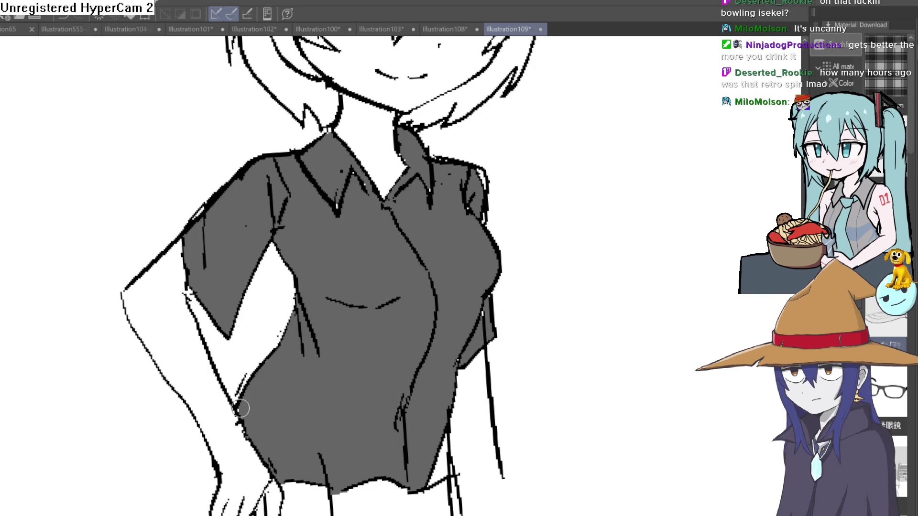
scroll(291, 342, "down", 3)
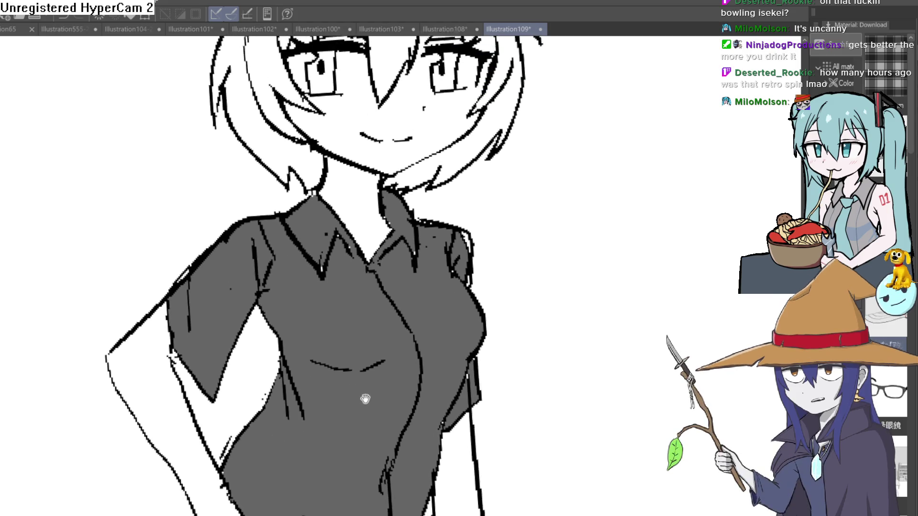
mouse_move(441, 352)
left_mouse_down()
mouse_move(447, 371)
mouse_move(492, 372)
mouse_move(481, 368)
mouse_move(487, 283)
left_mouse_up()
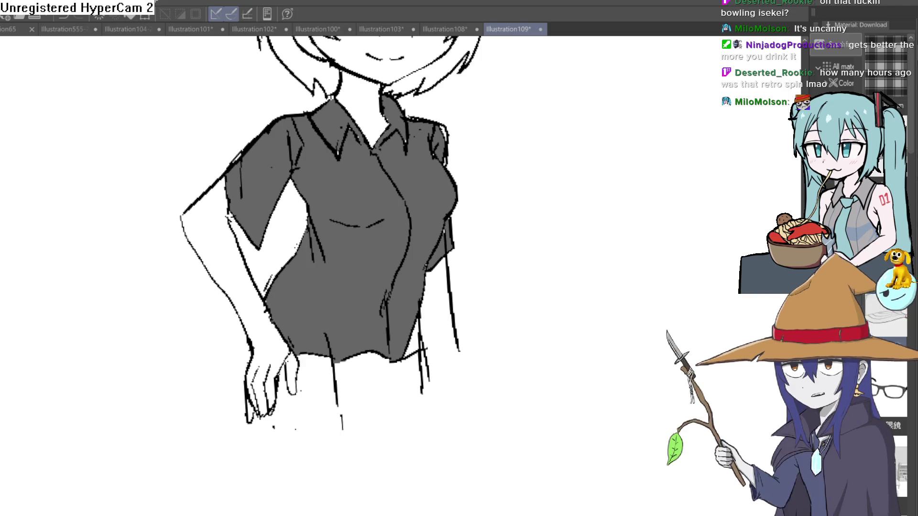
Zoom in on the shirt shoulder and paint gray over its messy edge
left_click(428, 329)
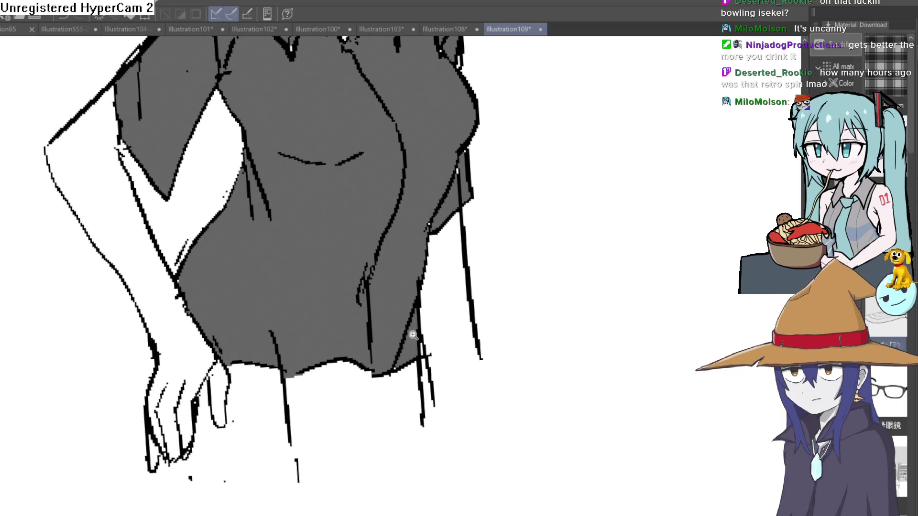
left_click(417, 327)
left_click(416, 330)
left_click(411, 333)
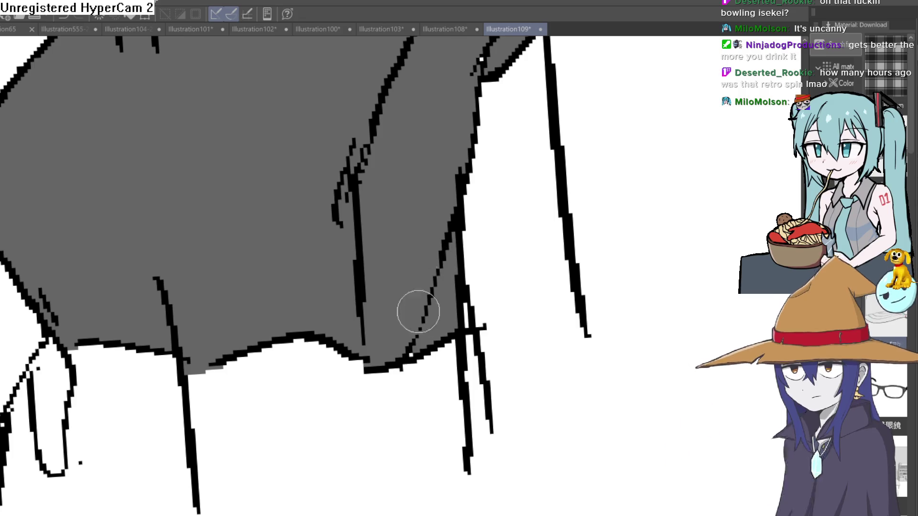
key("ctrl+0")
left_click_drag(478, 286, 468, 313)
mouse_move(521, 288)
left_mouse_down()
mouse_move(522, 306)
mouse_move(520, 273)
mouse_move(498, 291)
mouse_move(494, 277)
left_mouse_up()
left_click(446, 233)
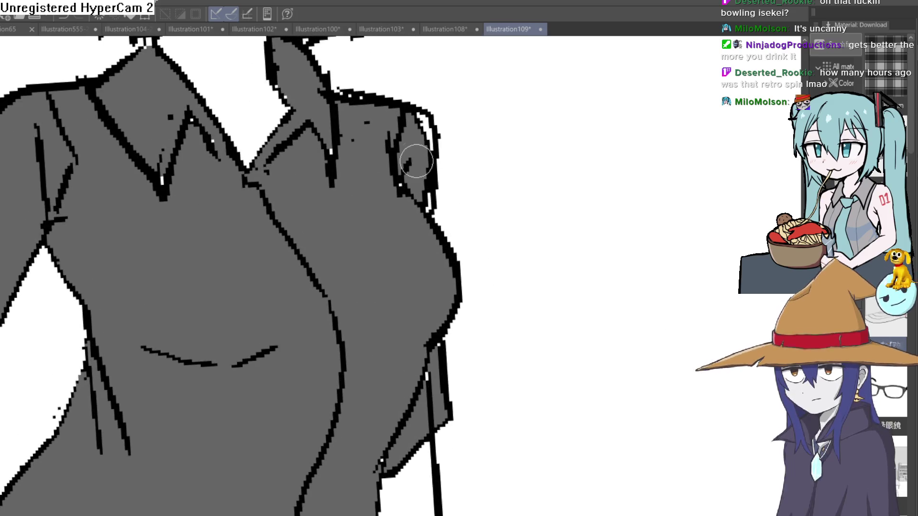
left_click_drag(425, 130, 427, 120)
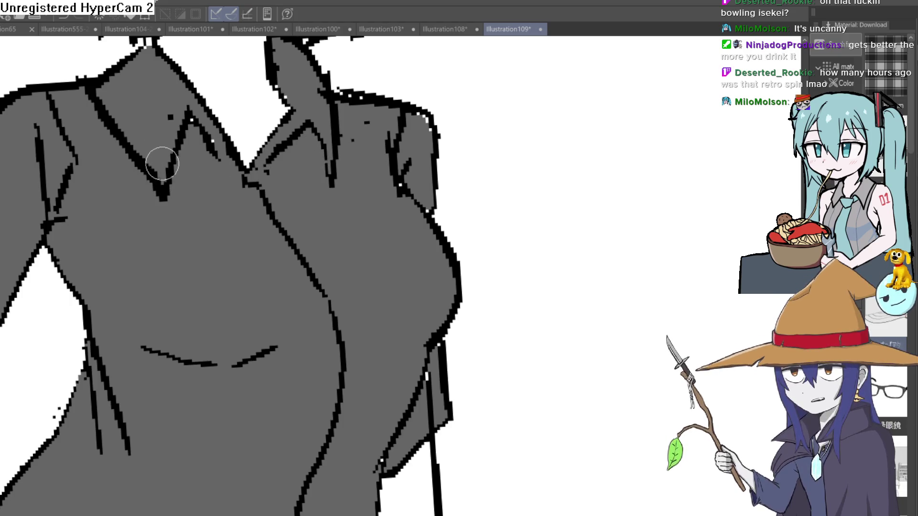
Zoom back out and turn the canvas upright to view the whole figure
left_click_drag(307, 95, 301, 164)
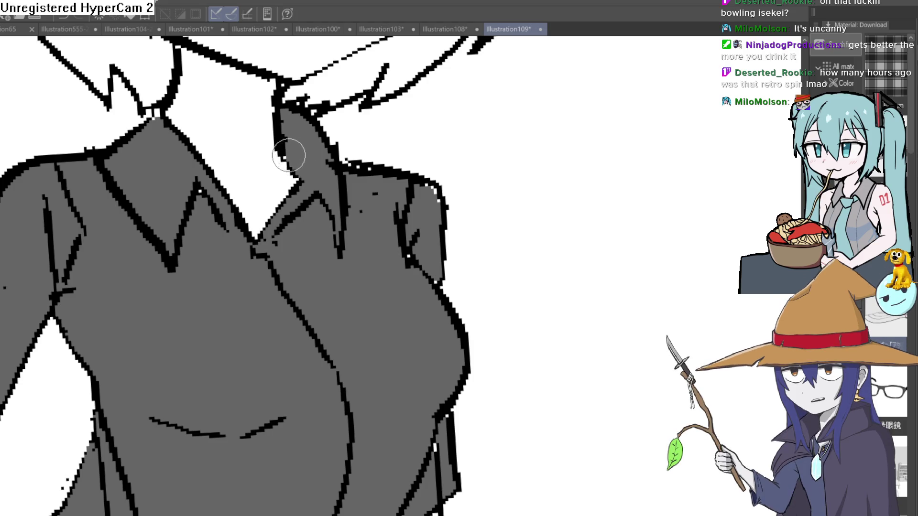
left_click_drag(272, 134, 311, 146)
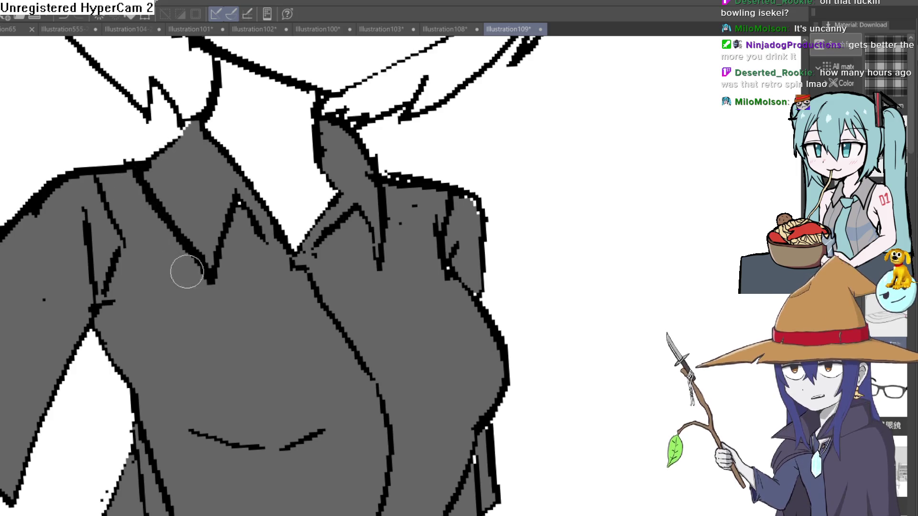
key("ctrl+minus")
mouse_move(409, 242)
left_mouse_down()
mouse_move(416, 280)
mouse_move(416, 255)
mouse_move(424, 258)
mouse_move(425, 311)
mouse_move(409, 232)
mouse_move(428, 231)
mouse_move(442, 246)
mouse_move(449, 176)
left_mouse_up()
scroll(429, 242, "up", 2)
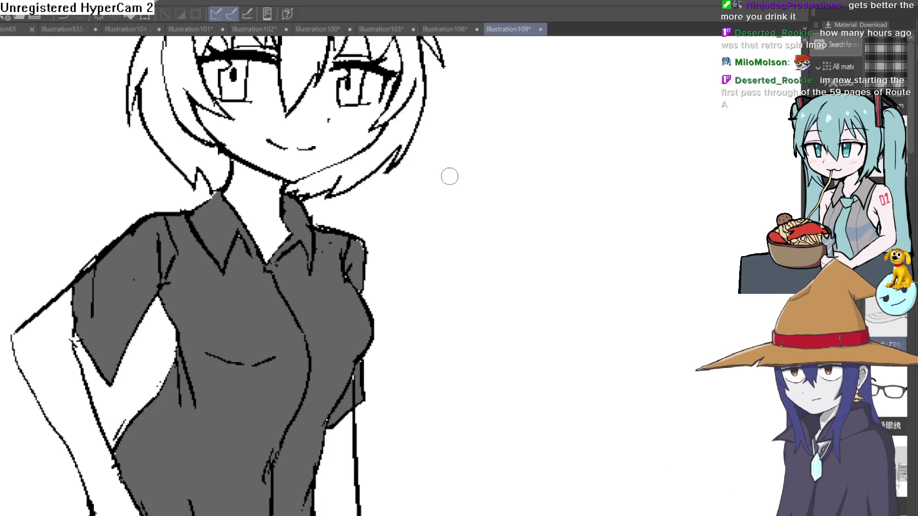
scroll(487, 275, "down", 4)
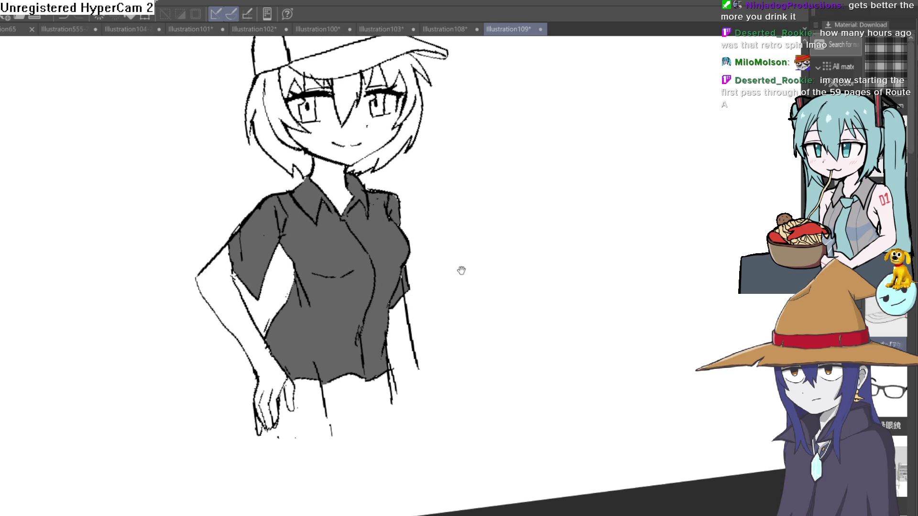
scroll(440, 252, "up", 6)
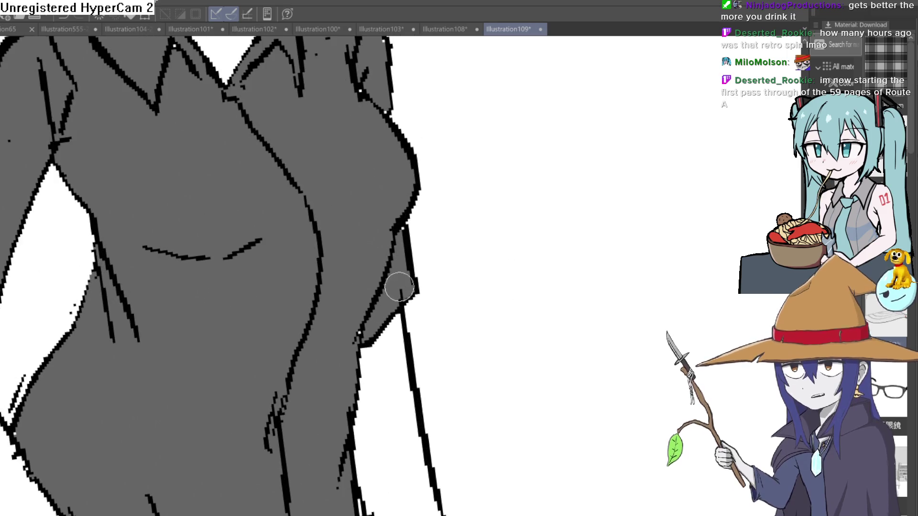
left_click_drag(418, 257, 431, 340)
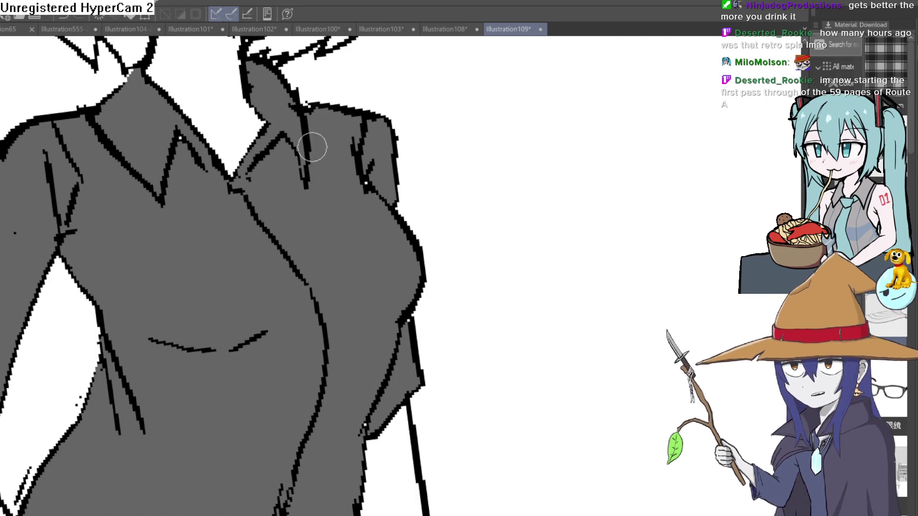
left_click_drag(99, 167, 260, 256)
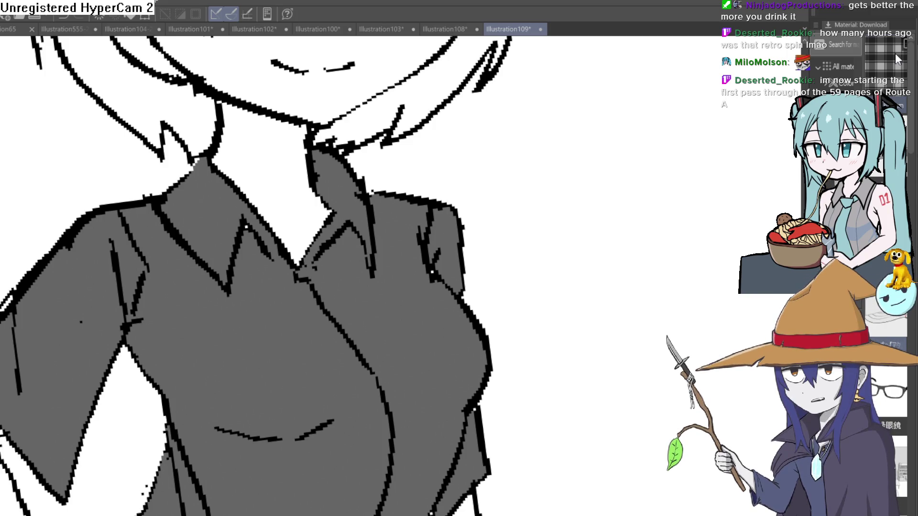
key("ctrl+minus")
key("ctrl+minus")
key("ctrl+minus")
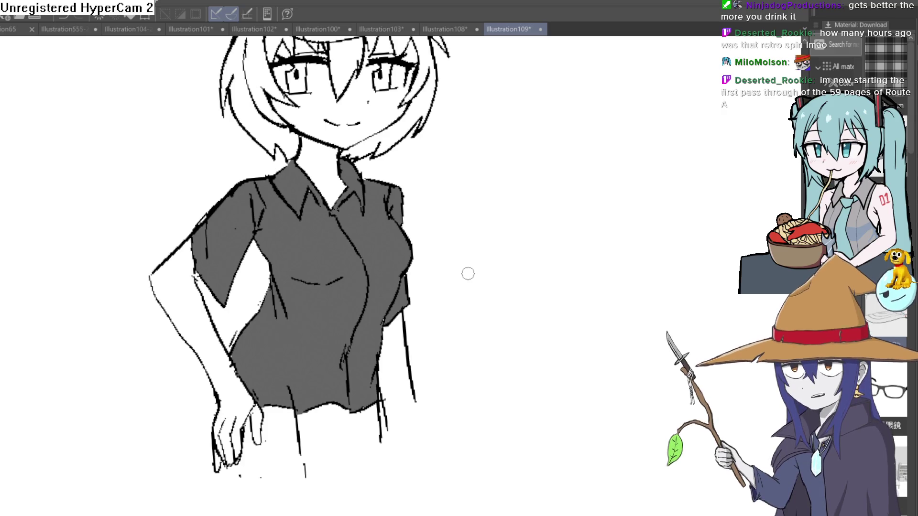
mouse_move(467, 274)
left_mouse_down()
mouse_move(457, 276)
mouse_move(416, 416)
mouse_move(392, 419)
left_mouse_up()
mouse_move(477, 438)
left_mouse_down()
mouse_move(471, 267)
mouse_move(461, 277)
mouse_move(469, 331)
left_mouse_up()
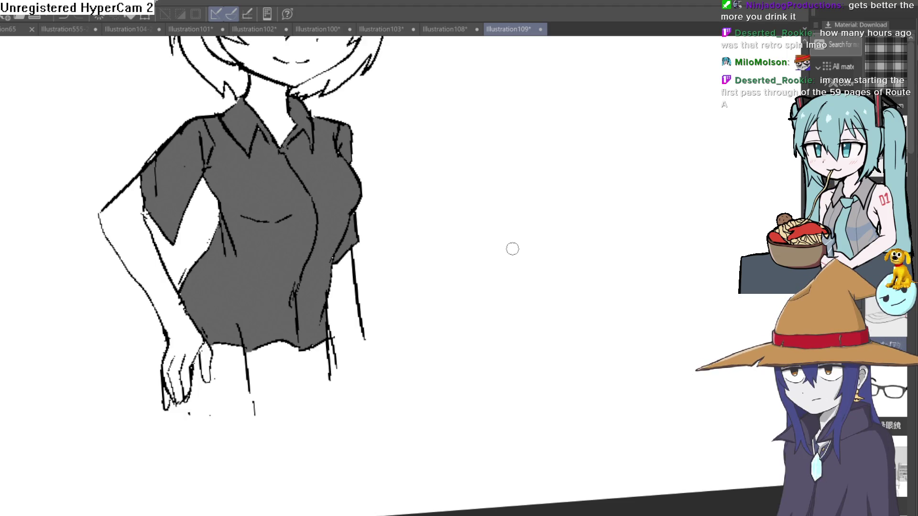
mouse_move(467, 372)
left_mouse_down()
mouse_move(485, 268)
mouse_move(543, 288)
mouse_move(354, 238)
mouse_move(353, 186)
mouse_move(342, 311)
mouse_move(262, 303)
mouse_move(302, 315)
mouse_move(295, 359)
left_mouse_up()
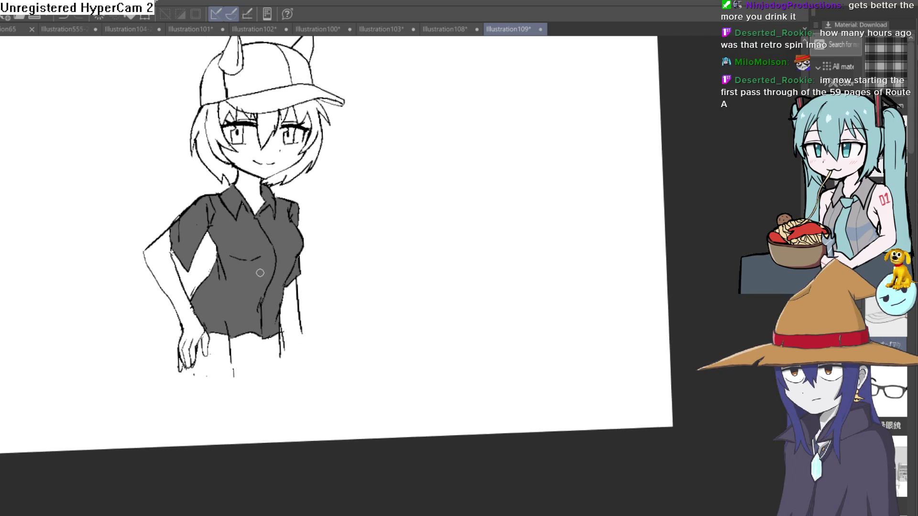
Draw the first leg lines below the shirt hem, redrawing the too-short one longer
scroll(259, 273, "down", 3)
scroll(279, 282, "up", 3)
left_click_drag(282, 272, 243, 324)
left_click_drag(206, 289, 234, 449)
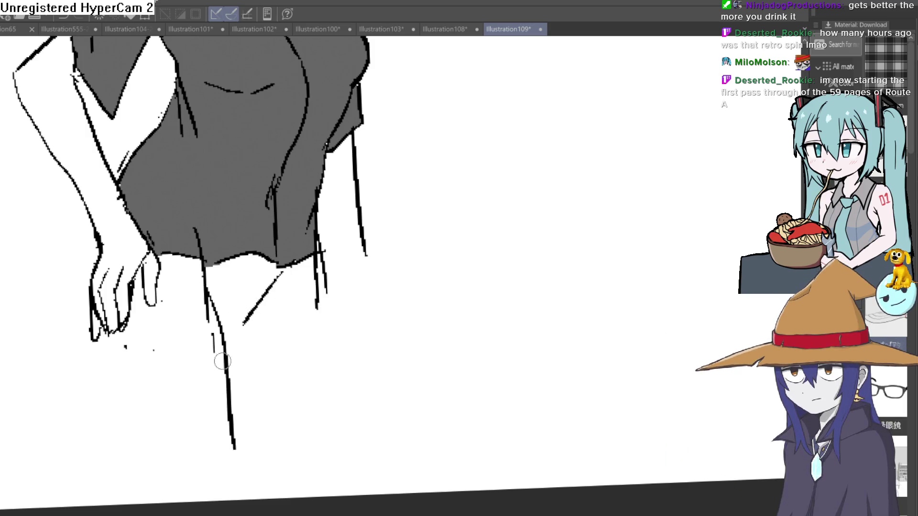
key("ctrl+z")
left_click_drag(206, 287, 225, 485)
Outline the right and left trouser legs down to the bottom of the canvas
left_click_drag(135, 180, 167, 261)
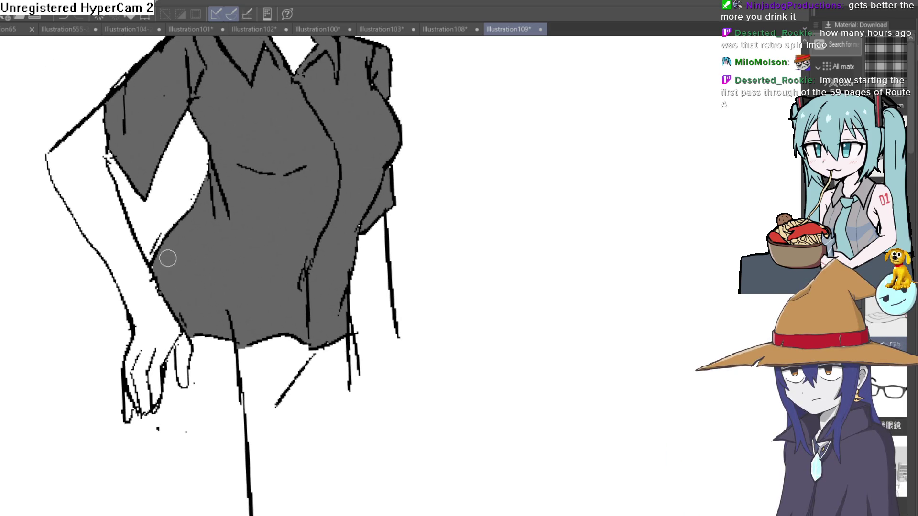
mouse_move(131, 313)
left_mouse_down()
mouse_move(293, 375)
mouse_move(313, 274)
mouse_move(375, 490)
left_mouse_up()
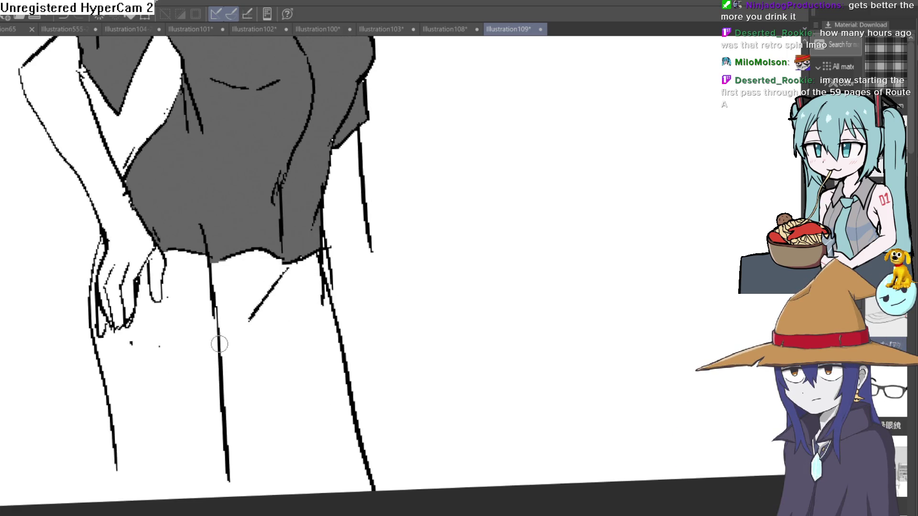
left_click_drag(219, 344, 279, 494)
left_click_drag(222, 351, 266, 477)
left_click_drag(218, 249, 223, 496)
left_click_drag(93, 330, 123, 431)
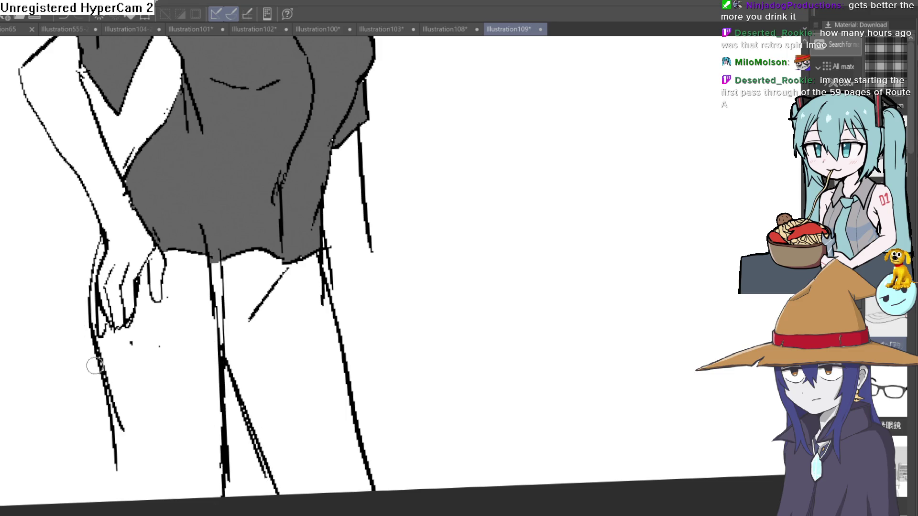
mouse_move(93, 334)
left_mouse_down()
mouse_move(104, 464)
mouse_move(130, 480)
left_mouse_up()
left_click_drag(94, 446, 103, 500)
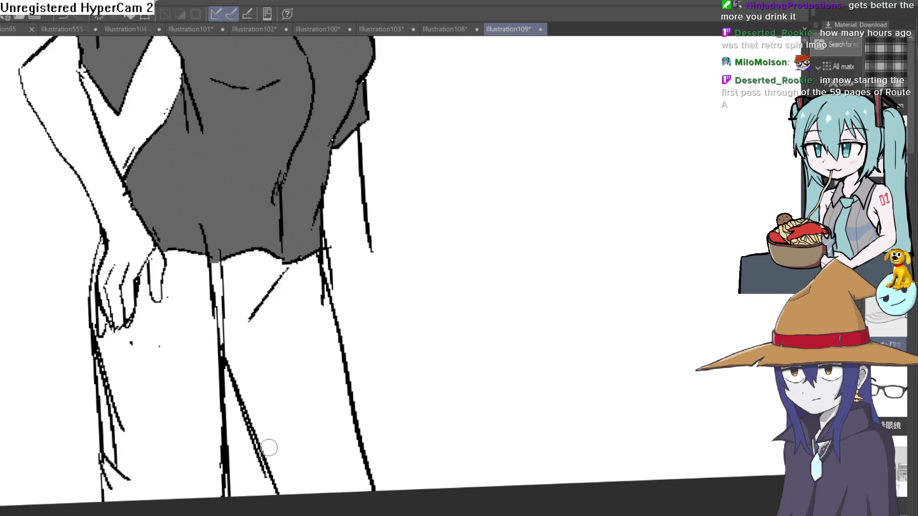
left_click_drag(222, 389, 251, 497)
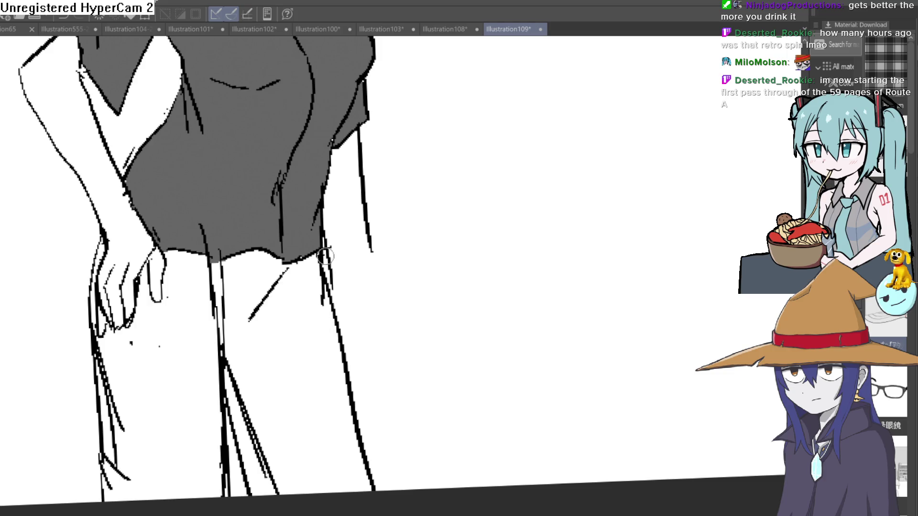
Add fold strokes below the hem and extend and rework the right leg line
scroll(379, 355, "down", 5)
scroll(430, 390, "down", 1)
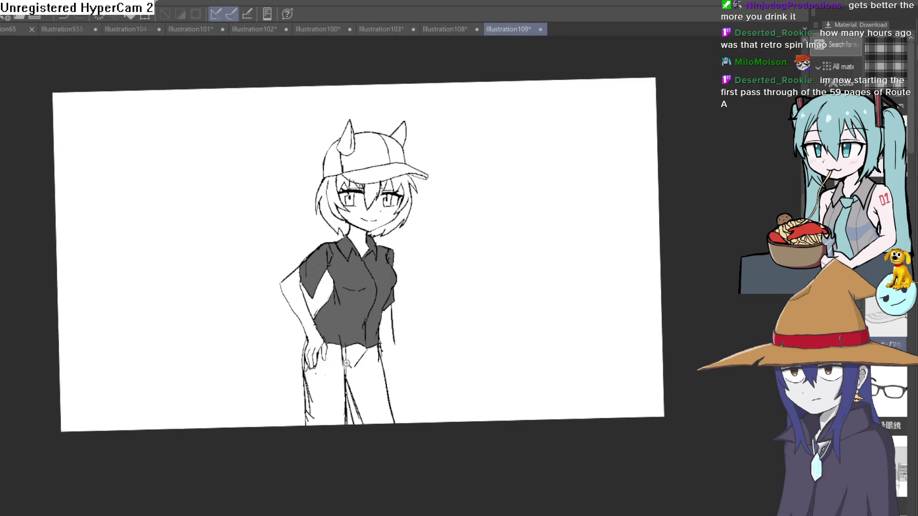
scroll(351, 362, "up", 5)
left_click_drag(356, 389, 424, 322)
mouse_move(368, 376)
left_mouse_down()
mouse_move(439, 296)
mouse_move(366, 388)
left_mouse_up()
mouse_move(497, 190)
left_mouse_down()
mouse_move(279, 187)
mouse_move(270, 224)
mouse_move(300, 347)
left_mouse_up()
left_click_drag(300, 347, 270, 211)
mouse_move(241, 184)
left_mouse_down()
mouse_move(277, 287)
mouse_move(312, 455)
mouse_move(293, 440)
mouse_move(236, 180)
mouse_move(180, 214)
left_mouse_up()
mouse_move(130, 316)
left_mouse_down()
mouse_move(223, 247)
mouse_move(235, 317)
mouse_move(205, 205)
mouse_move(239, 307)
mouse_move(262, 331)
mouse_move(318, 462)
left_mouse_up()
Erase the stray strokes along the left leg
left_click_drag(119, 430, 96, 329)
mouse_move(103, 478)
left_mouse_down()
mouse_move(110, 507)
mouse_move(124, 491)
left_mouse_up()
scroll(133, 361, "down", 5)
mouse_move(409, 311)
left_mouse_down()
mouse_move(418, 267)
mouse_move(400, 271)
left_mouse_up()
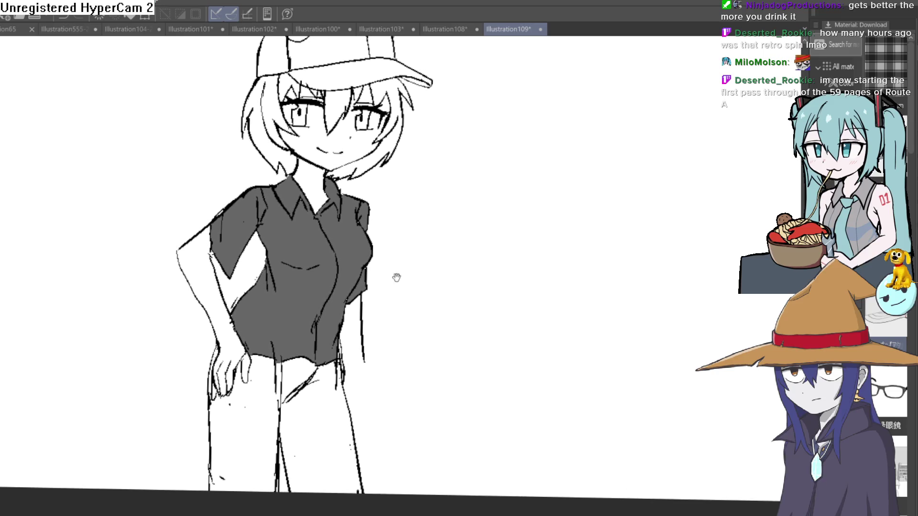
left_click_drag(427, 217, 432, 247)
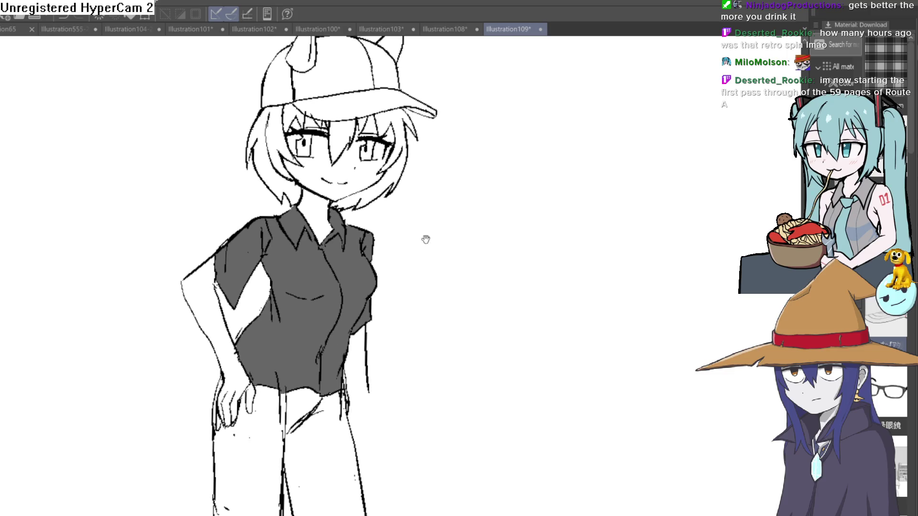
left_click_drag(333, 203, 329, 191)
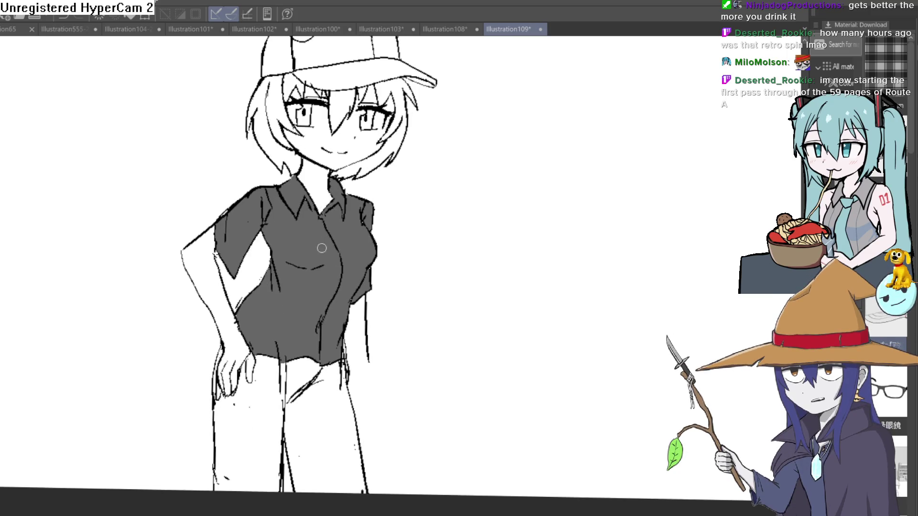
Add fold lines under the hem, a hem crease, and a thicker diagonal crotch fold
scroll(329, 329, "down", 3)
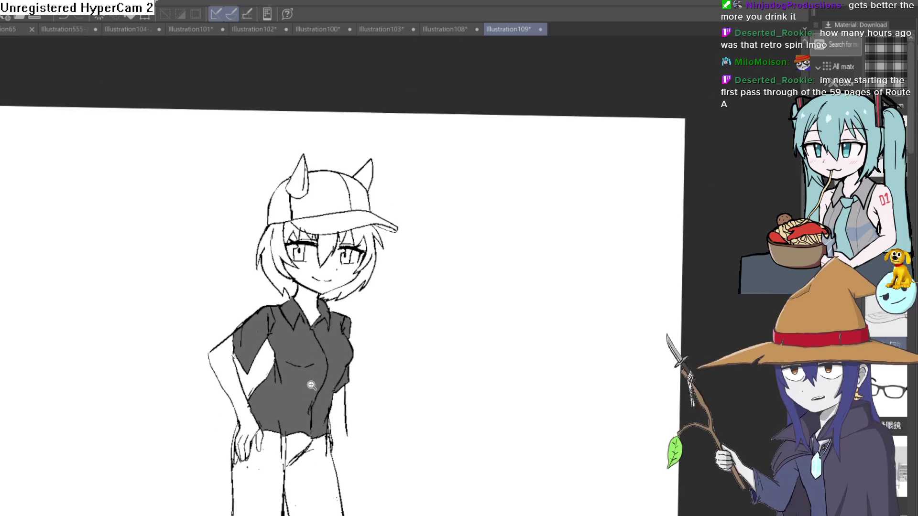
scroll(339, 313, "up", 4)
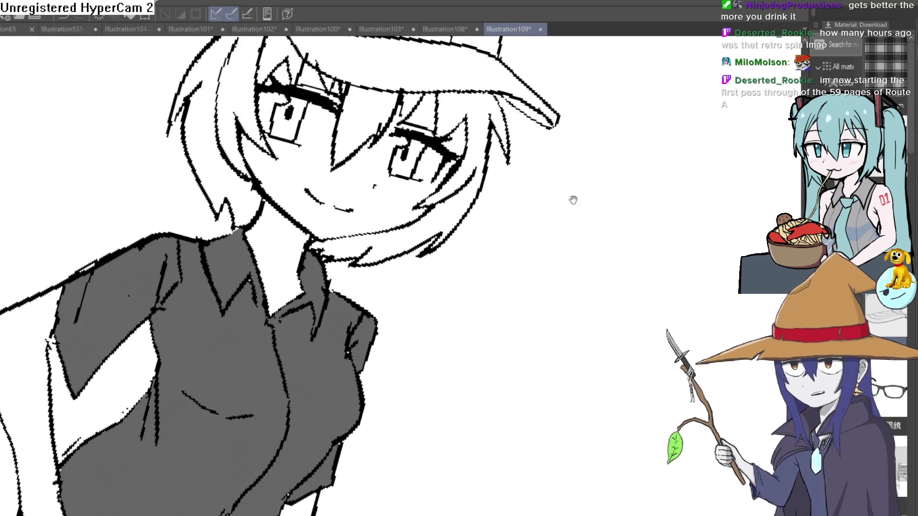
scroll(310, 382, "down", 2)
scroll(310, 200, "up", 6)
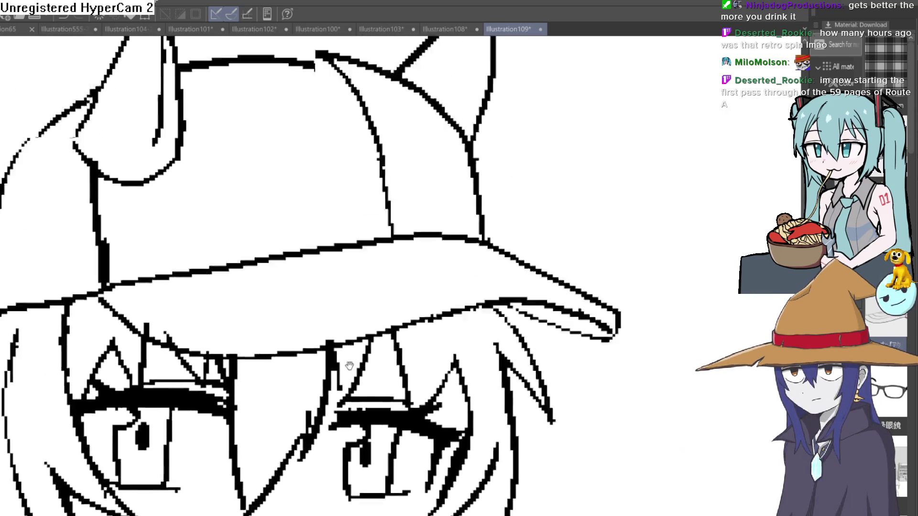
scroll(383, 383, "down", 2)
scroll(422, 400, "down", 3)
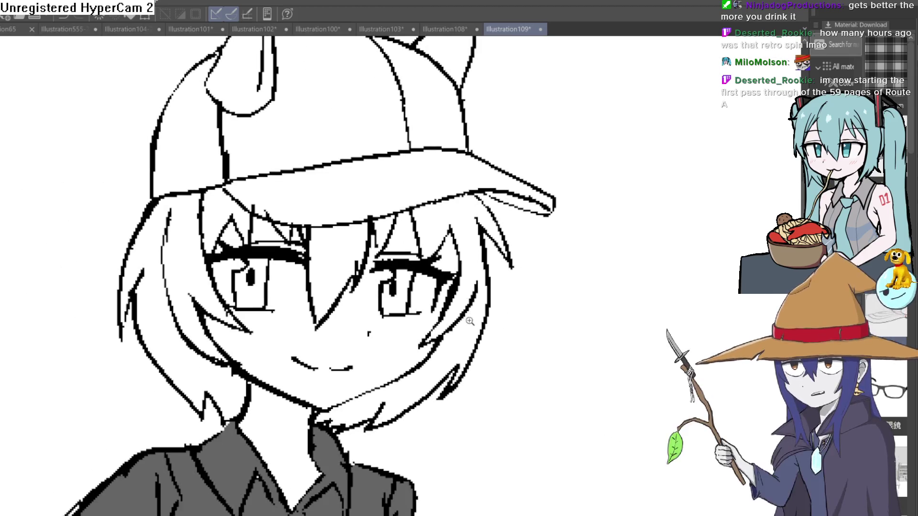
scroll(470, 264, "up", 2)
scroll(470, 264, "down", 2)
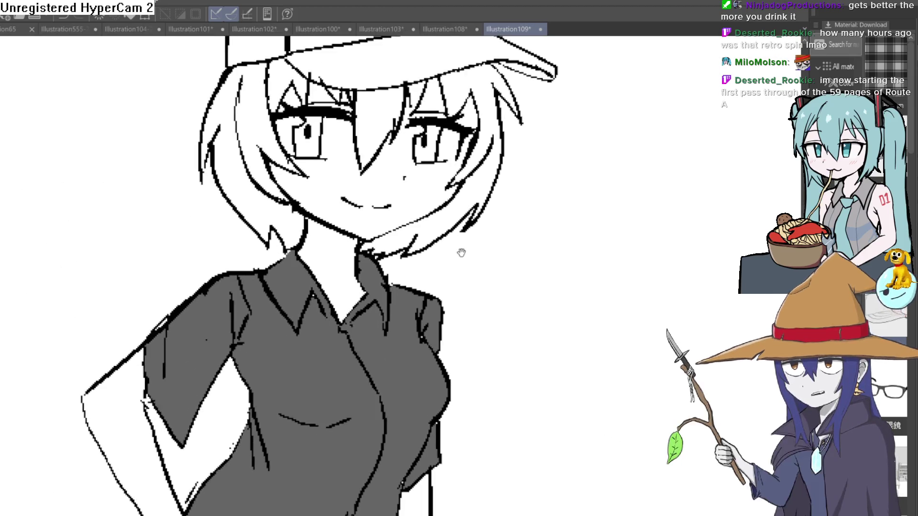
scroll(418, 260, "down", 5)
scroll(408, 311, "up", 2)
left_click_drag(335, 330, 338, 401)
left_click_drag(336, 358, 339, 404)
left_click_drag(326, 335, 304, 295)
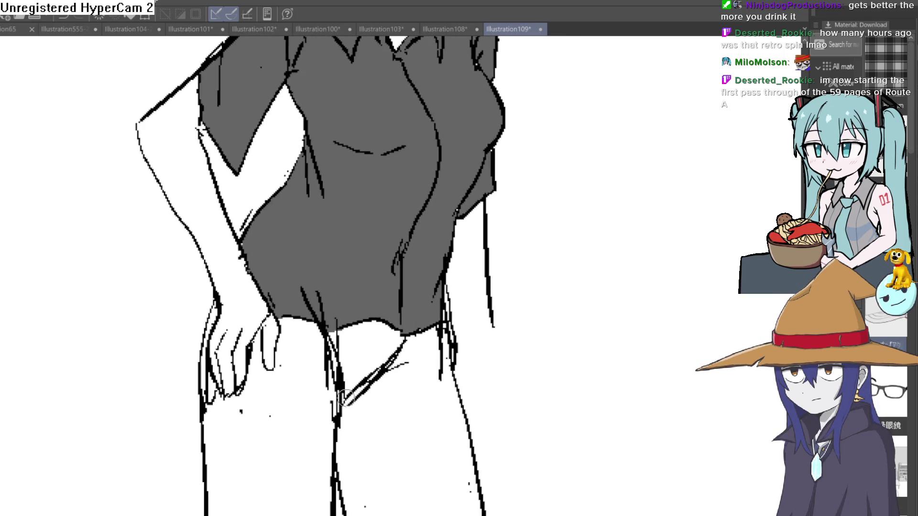
left_click_drag(408, 338, 362, 395)
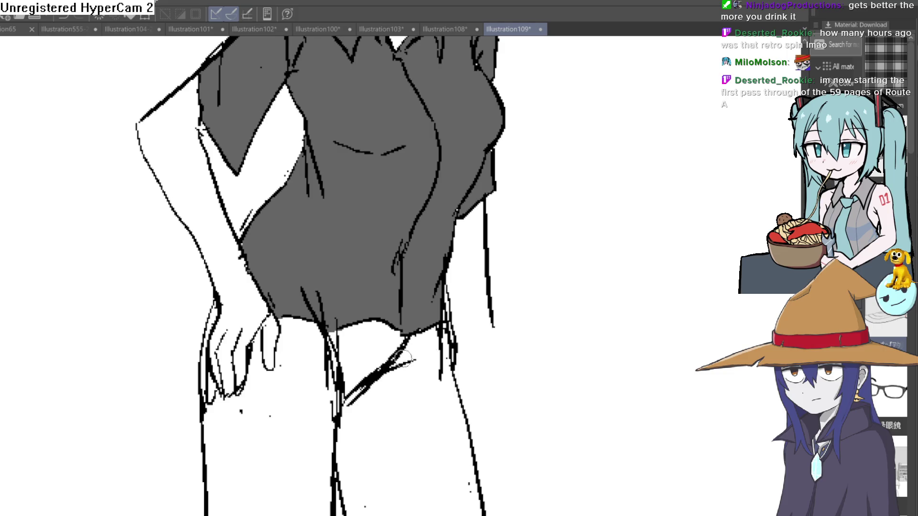
left_click_drag(394, 358, 382, 331)
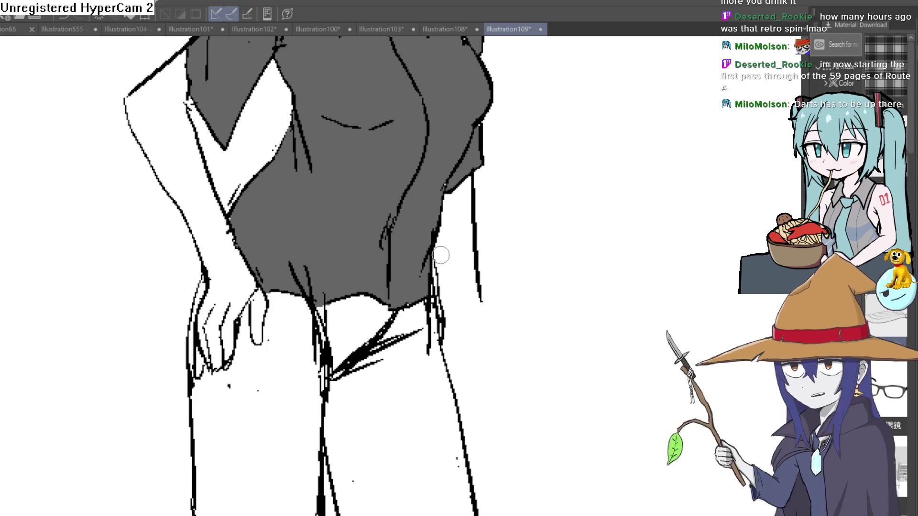
scroll(484, 385, "down", 5)
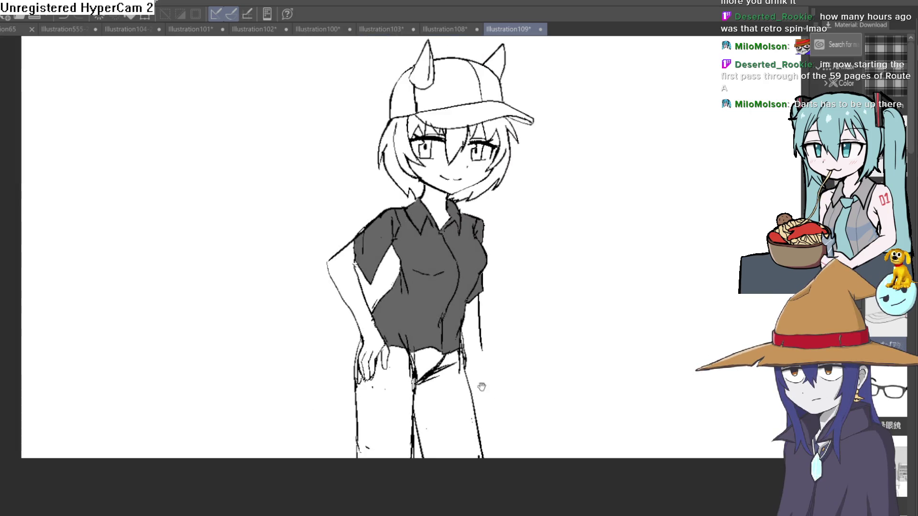
Undo a stray trial stroke along the right leg line
left_click_drag(506, 338, 410, 354)
scroll(409, 354, "up", 5)
mouse_move(361, 374)
left_mouse_down()
mouse_move(348, 435)
mouse_move(373, 400)
mouse_move(473, 363)
mouse_move(472, 374)
mouse_move(469, 360)
left_mouse_up()
key("ctrl+z")
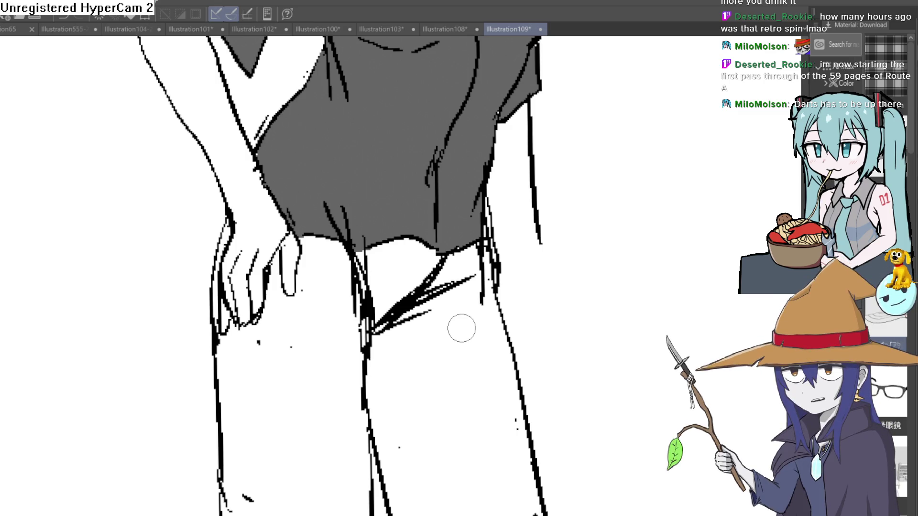
scroll(598, 232, "down", 5)
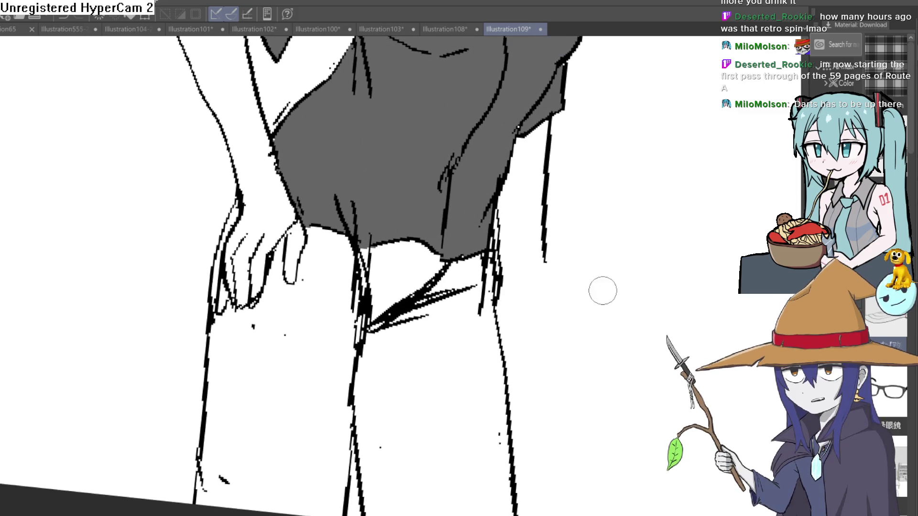
scroll(539, 329, "up", 2)
mouse_move(545, 346)
left_mouse_down()
mouse_move(528, 416)
mouse_move(535, 411)
left_mouse_up()
mouse_move(527, 367)
left_mouse_down()
mouse_move(534, 385)
mouse_move(495, 322)
left_mouse_up()
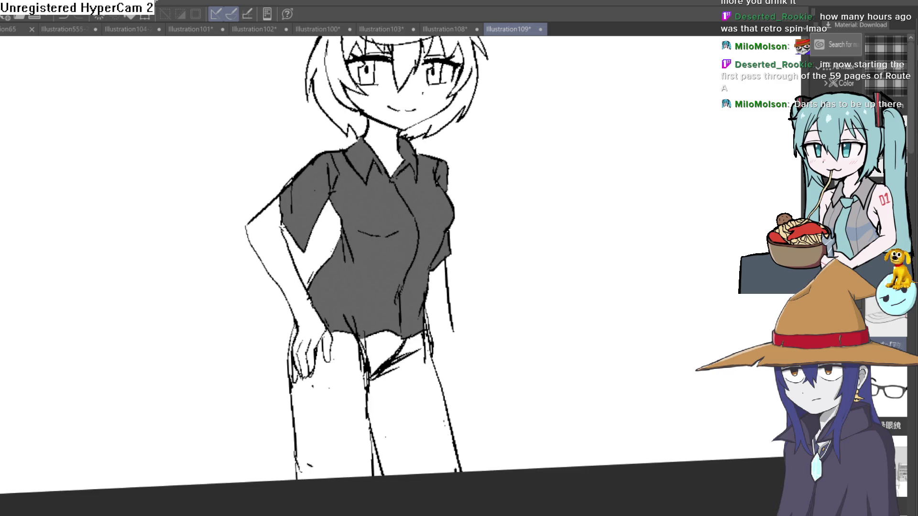
Fill both trouser legs and the crotch with dark gray, redoing the first attempt
left_click_drag(421, 429, 390, 344)
key("ctrl+z")
mouse_move(330, 420)
left_mouse_down()
mouse_move(410, 363)
mouse_move(386, 338)
left_mouse_up()
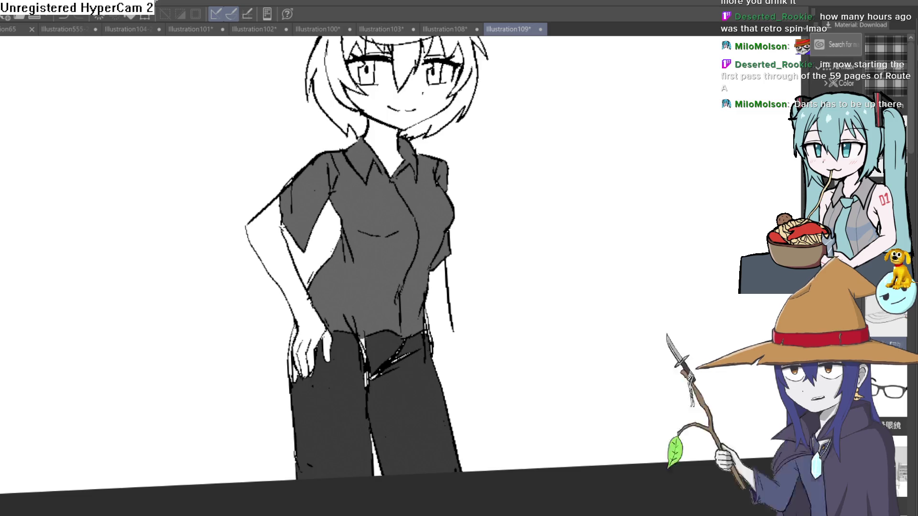
mouse_move(343, 198)
left_mouse_down()
mouse_move(506, 260)
mouse_move(506, 230)
mouse_move(467, 350)
mouse_move(473, 309)
mouse_move(442, 303)
mouse_move(443, 312)
left_mouse_up()
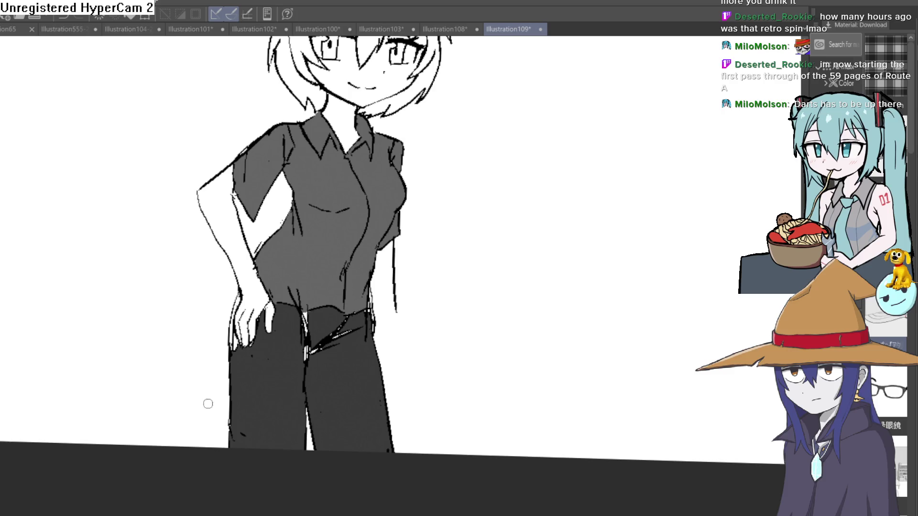
scroll(359, 313, "up", 2)
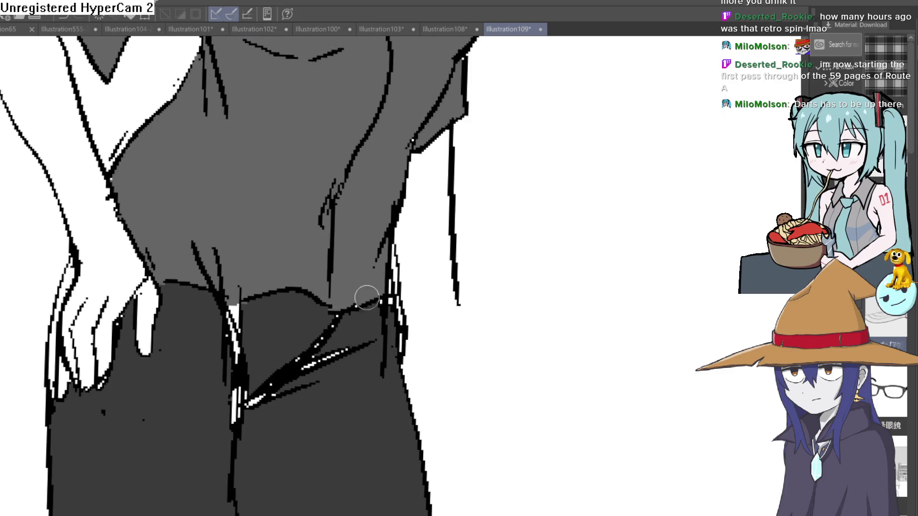
Ink the waistline, the outer wrist and hand edge, and the right hip edge
mouse_move(331, 329)
left_mouse_down()
mouse_move(222, 307)
mouse_move(158, 310)
left_mouse_up()
left_click_drag(214, 321, 274, 427)
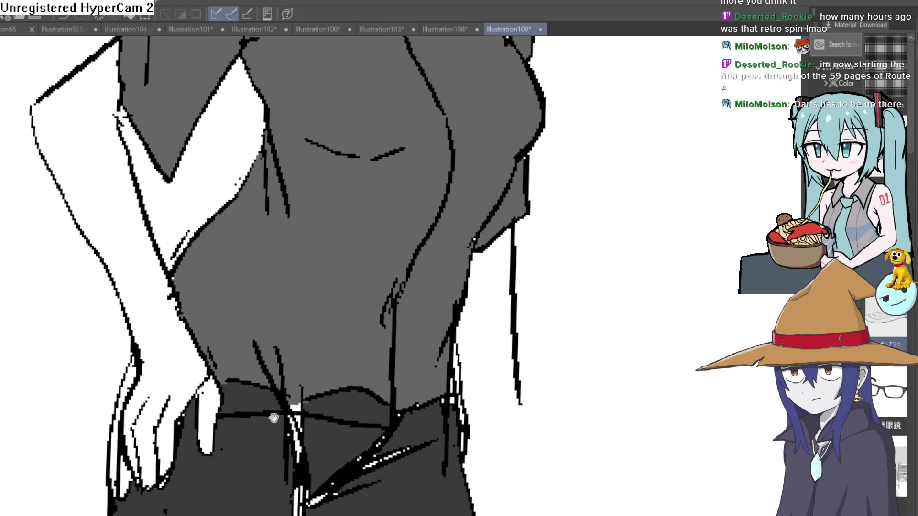
left_click_drag(127, 341, 114, 396)
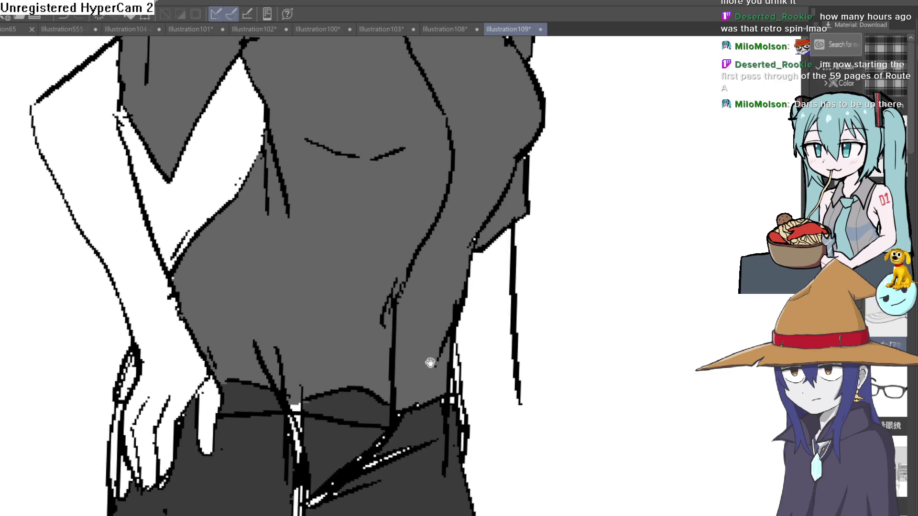
left_click_drag(429, 362, 385, 332)
left_click_drag(428, 382, 412, 317)
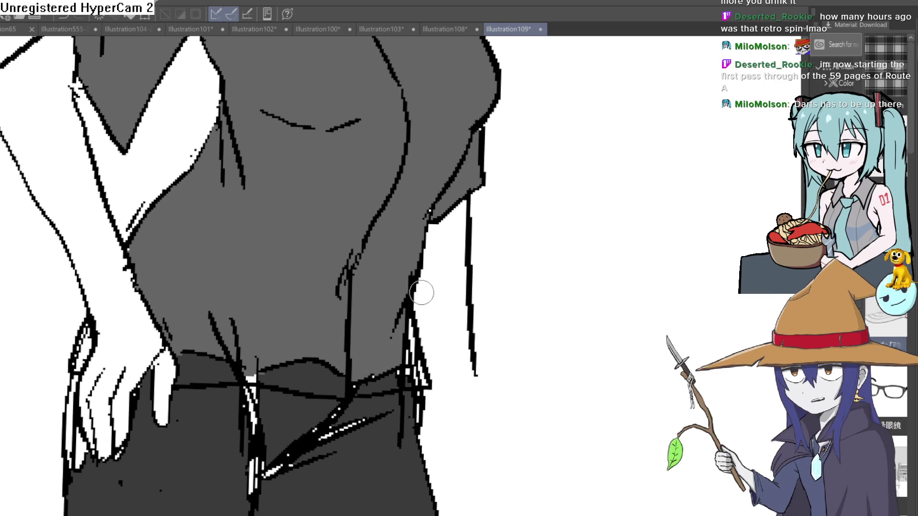
Undo the thick hip stroke, erase stray waistline pixels and cover black specks with grey
key("e")
key("ctrl+z")
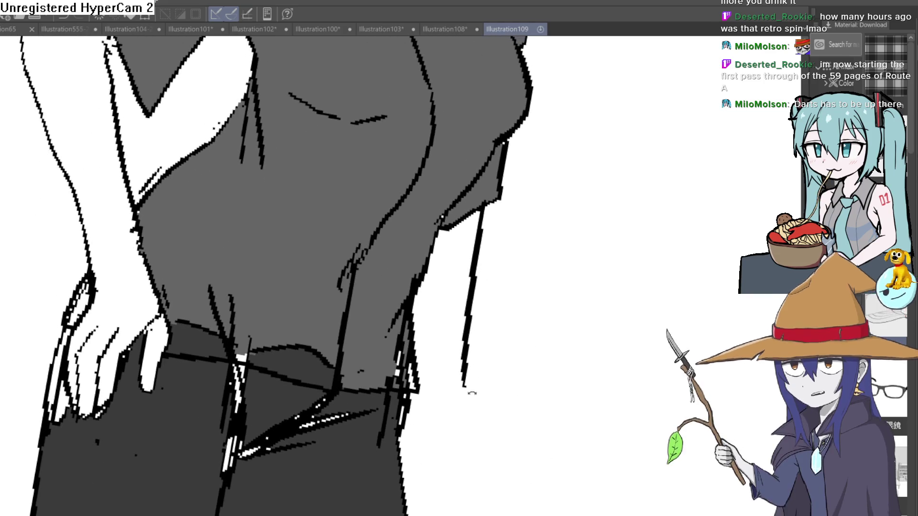
mouse_move(404, 355)
left_mouse_down()
mouse_move(411, 383)
mouse_move(401, 372)
left_mouse_up()
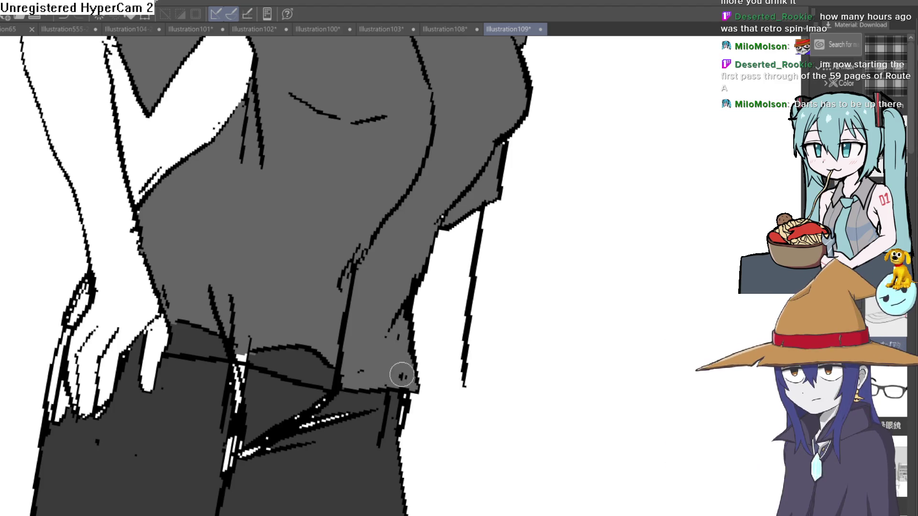
mouse_move(412, 282)
left_mouse_down()
mouse_move(389, 285)
mouse_move(349, 263)
mouse_move(354, 250)
mouse_move(341, 277)
left_mouse_up()
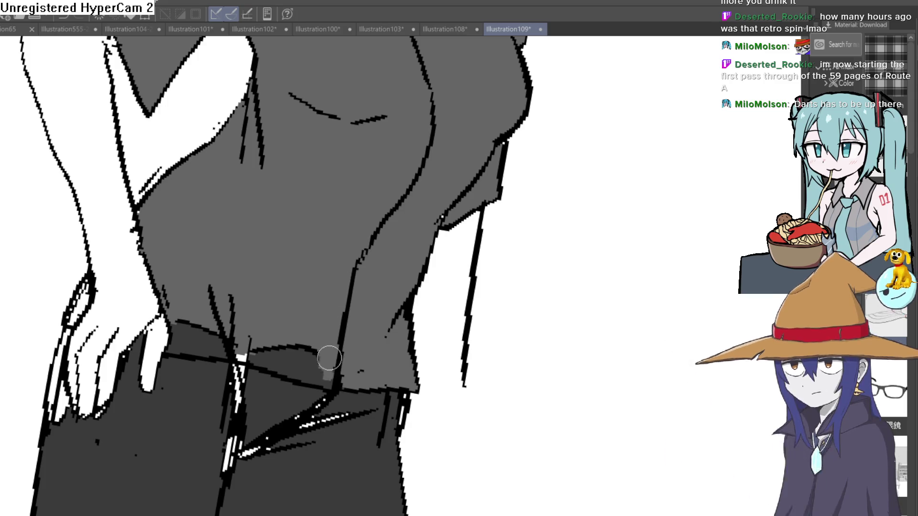
Erase the stray hatch strokes on the shirt while working on a rotated canvas
left_click_drag(330, 375, 284, 306)
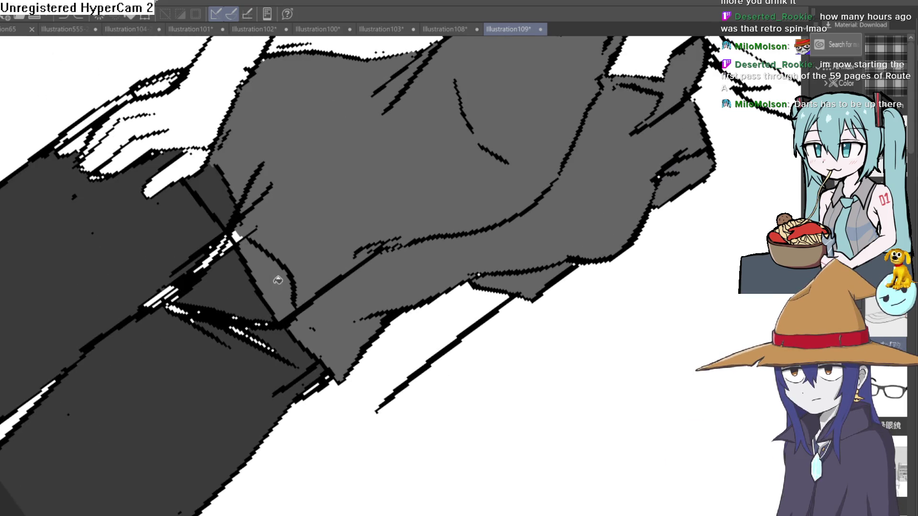
mouse_move(306, 287)
left_mouse_down()
mouse_move(292, 264)
mouse_move(303, 204)
mouse_move(268, 256)
left_mouse_up()
mouse_move(334, 230)
left_mouse_down()
mouse_move(352, 231)
mouse_move(352, 210)
mouse_move(282, 205)
left_mouse_up()
mouse_move(269, 161)
left_mouse_down()
mouse_move(276, 123)
mouse_move(321, 151)
left_mouse_up()
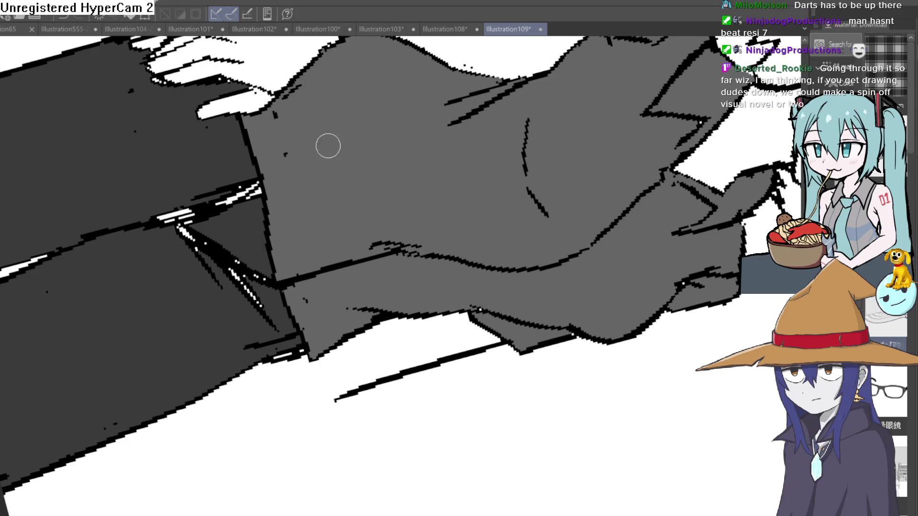
mouse_move(281, 109)
left_mouse_down()
mouse_move(303, 270)
mouse_move(331, 272)
mouse_move(378, 297)
left_mouse_up()
mouse_move(504, 247)
left_mouse_down()
mouse_move(360, 348)
mouse_move(469, 267)
mouse_move(459, 307)
mouse_move(483, 262)
left_mouse_up()
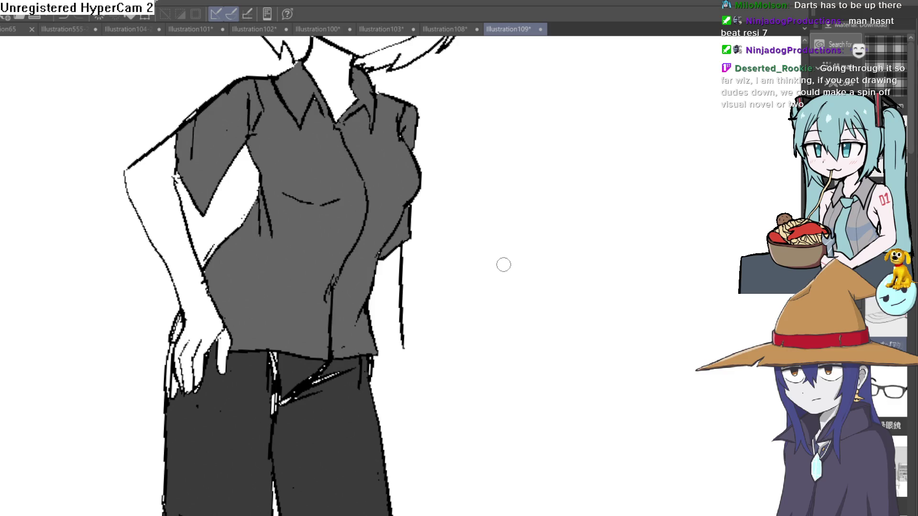
mouse_move(493, 299)
left_mouse_down()
mouse_move(504, 266)
mouse_move(518, 271)
left_mouse_up()
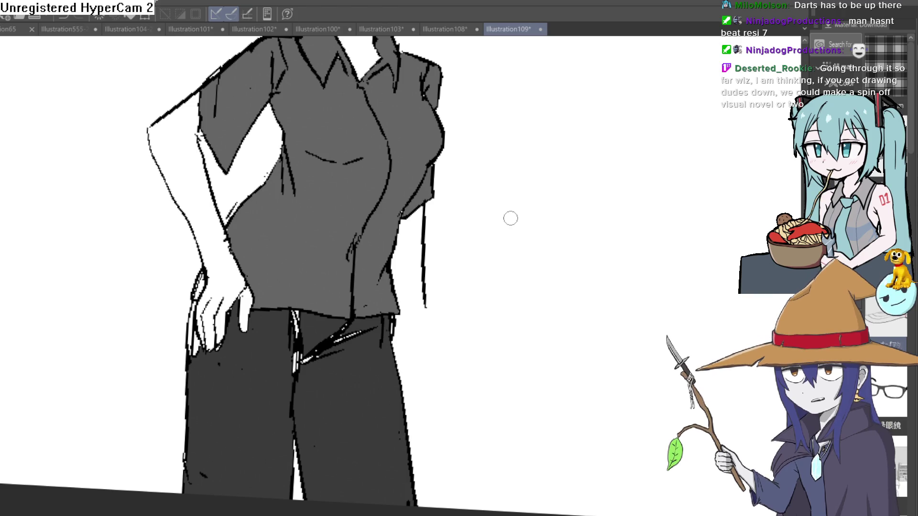
Zoom out to check the full figure, then redraw the collar line beside the neck
scroll(491, 313, "down", 3)
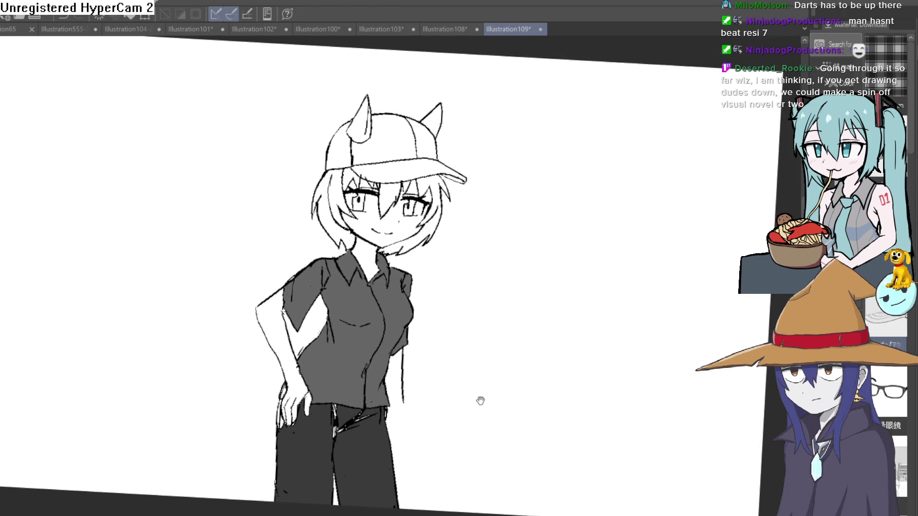
left_click_drag(483, 378, 477, 366)
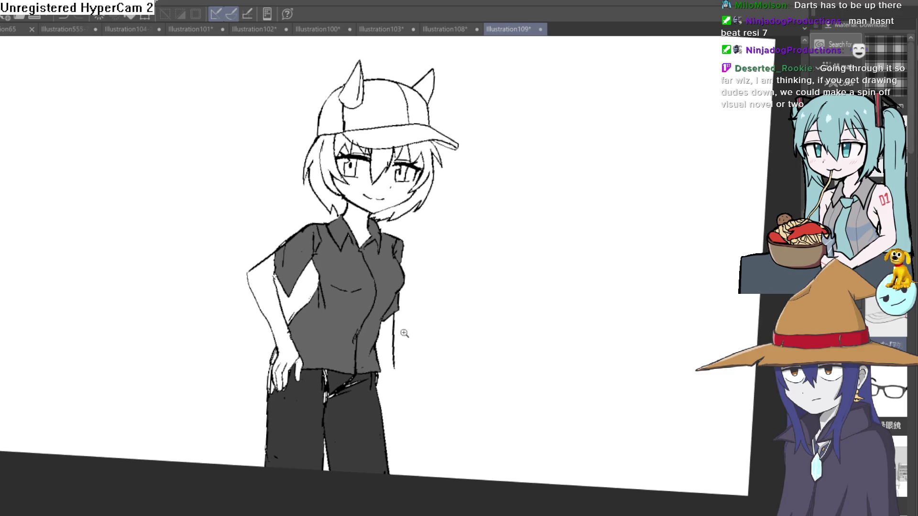
scroll(416, 332, "up", 3)
scroll(407, 230, "down", 3)
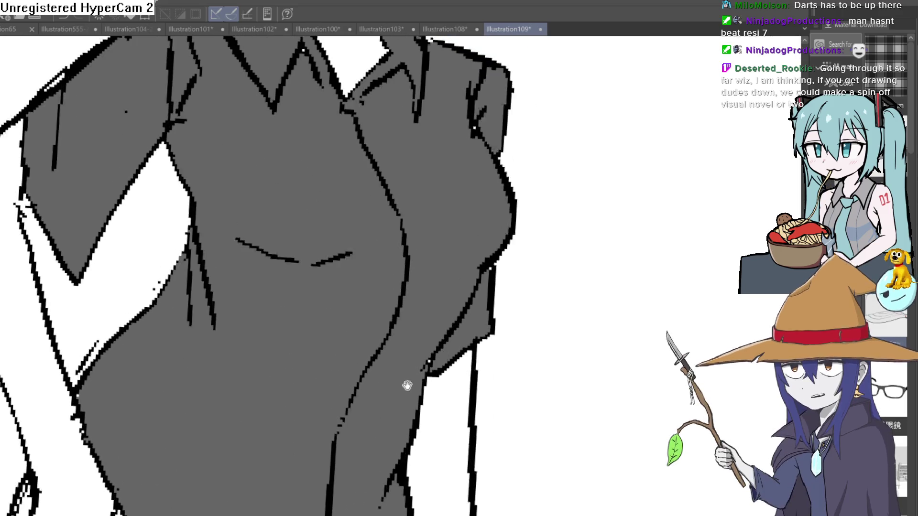
left_click_drag(469, 344, 440, 302)
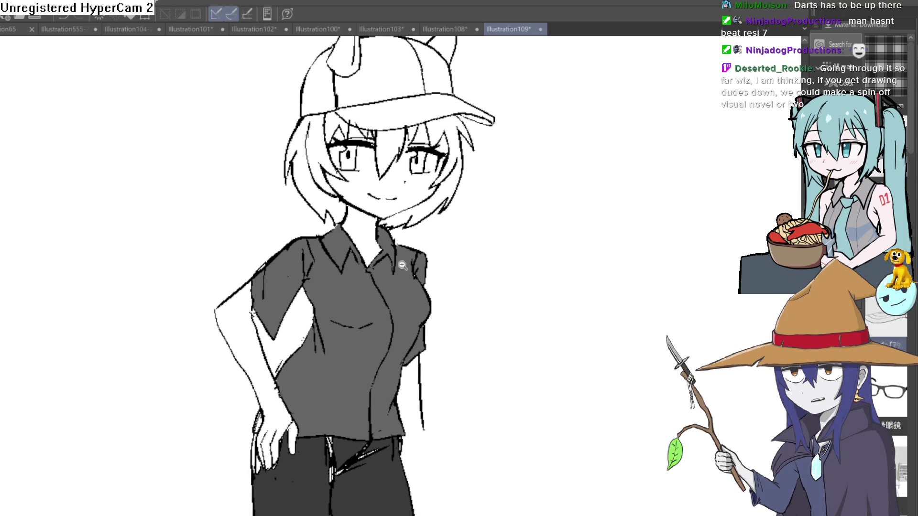
scroll(399, 264, "up", 3)
left_click_drag(331, 310, 327, 277)
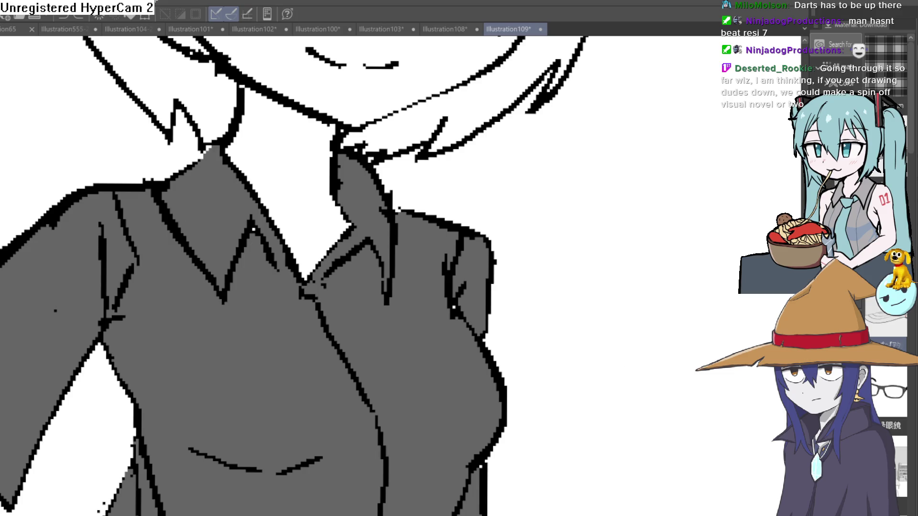
mouse_move(276, 262)
left_mouse_down()
mouse_move(349, 383)
mouse_move(344, 256)
mouse_move(316, 276)
mouse_move(329, 313)
mouse_move(335, 231)
left_mouse_up()
left_click_drag(332, 293, 351, 243)
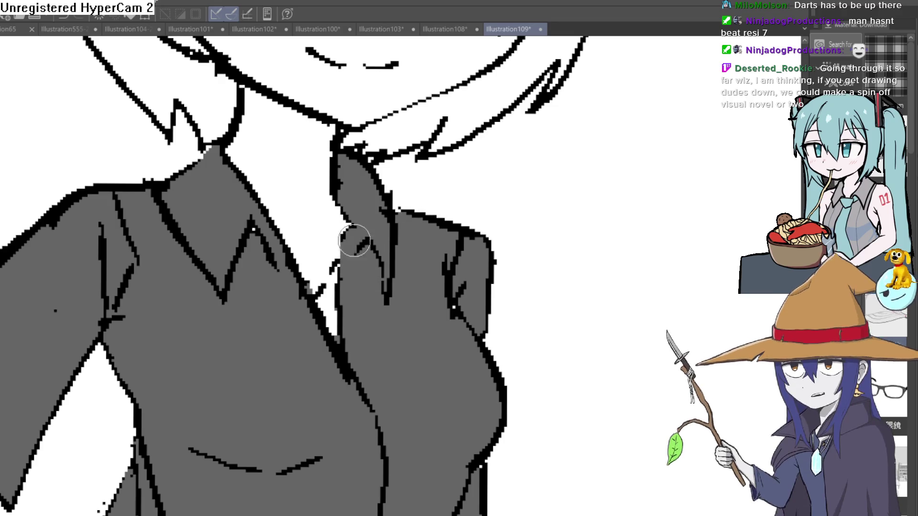
key("ctrl+z")
scroll(30, 106, "down", 1)
scroll(325, 267, "up", 3)
mouse_move(325, 281)
left_mouse_down()
mouse_move(322, 221)
mouse_move(343, 196)
mouse_move(334, 148)
mouse_move(325, 157)
left_mouse_up()
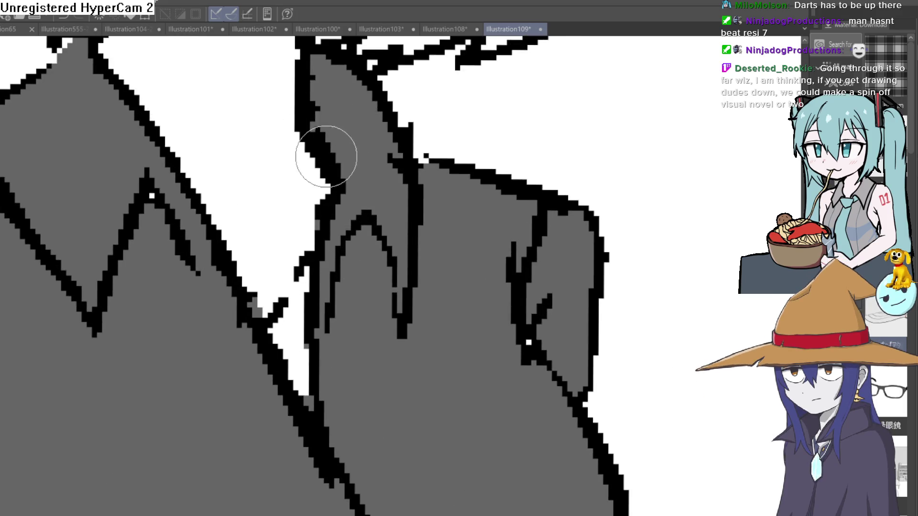
scroll(326, 156, "down", 3)
scroll(287, 167, "up", 3)
left_click_drag(270, 136, 320, 208)
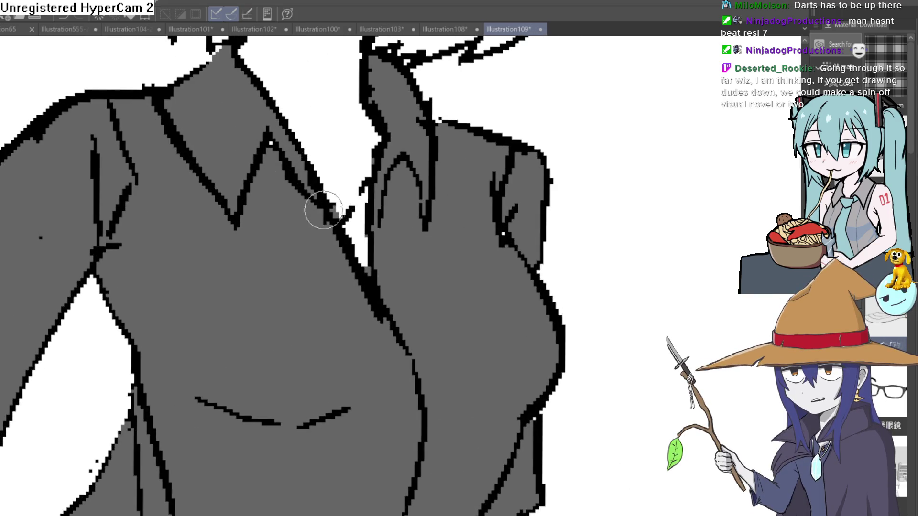
key("ctrl+z")
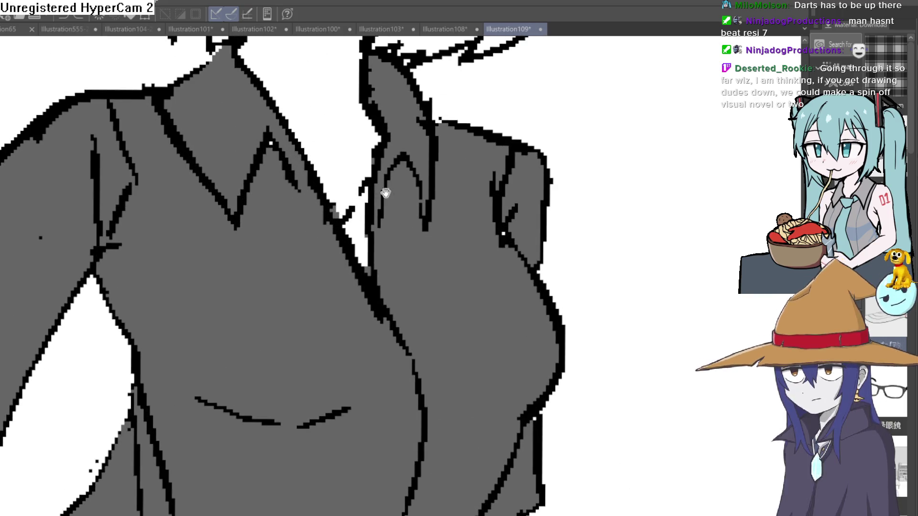
scroll(376, 195, "up", 4)
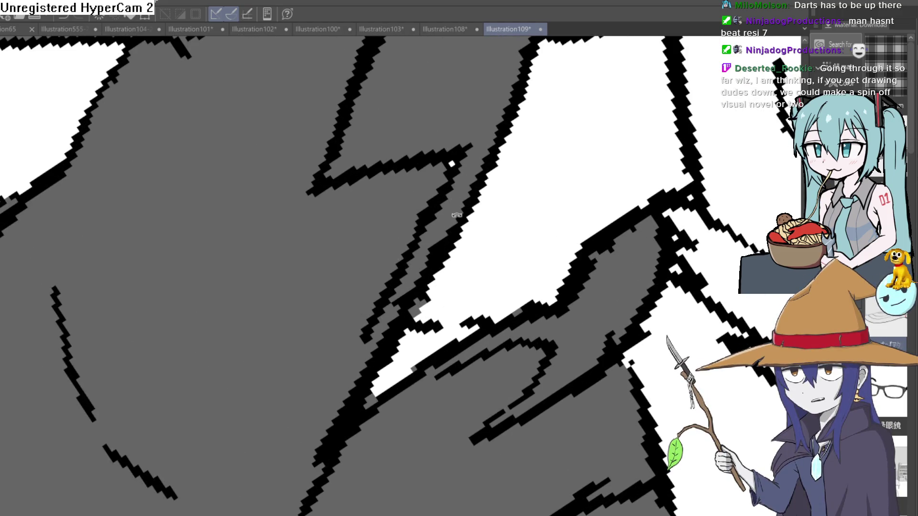
scroll(452, 220, "down", 5)
scroll(454, 258, "down", 2)
scroll(372, 253, "up", 3)
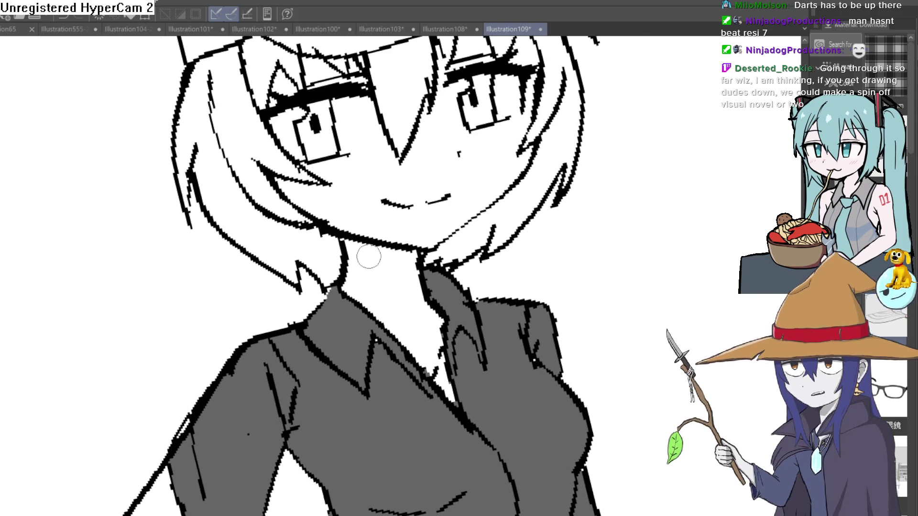
scroll(372, 253, "down", 2)
scroll(346, 283, "up", 2)
scroll(340, 286, "down", 2)
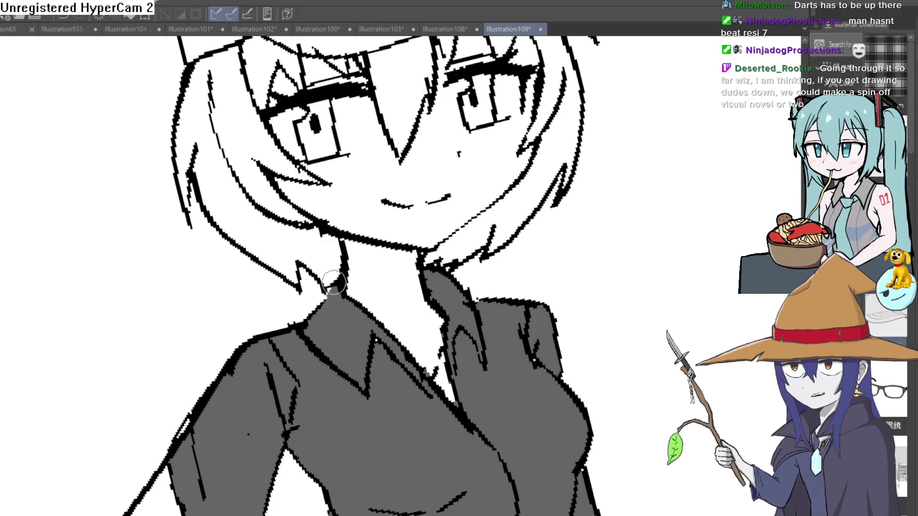
scroll(320, 305, "up", 2)
scroll(320, 305, "down", 2)
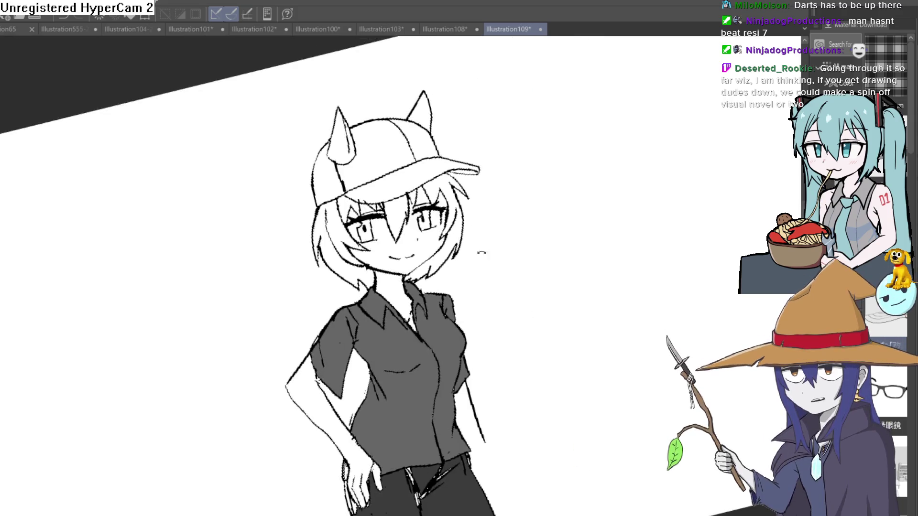
scroll(506, 265, "up", 1)
mouse_move(447, 227)
left_mouse_down()
mouse_move(444, 207)
mouse_move(444, 313)
mouse_move(347, 313)
left_mouse_up()
key("ctrl+z")
key("ctrl+y")
left_click_drag(551, 354, 427, 353)
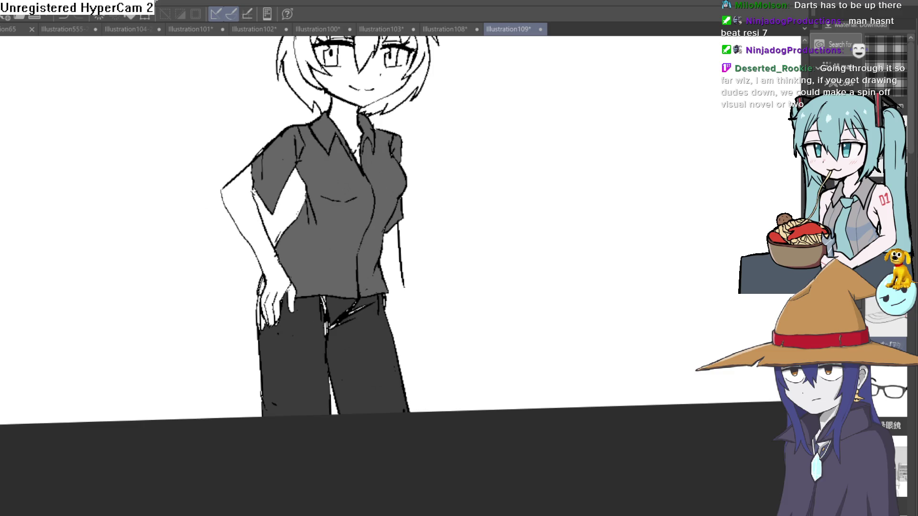
left_click(338, 279)
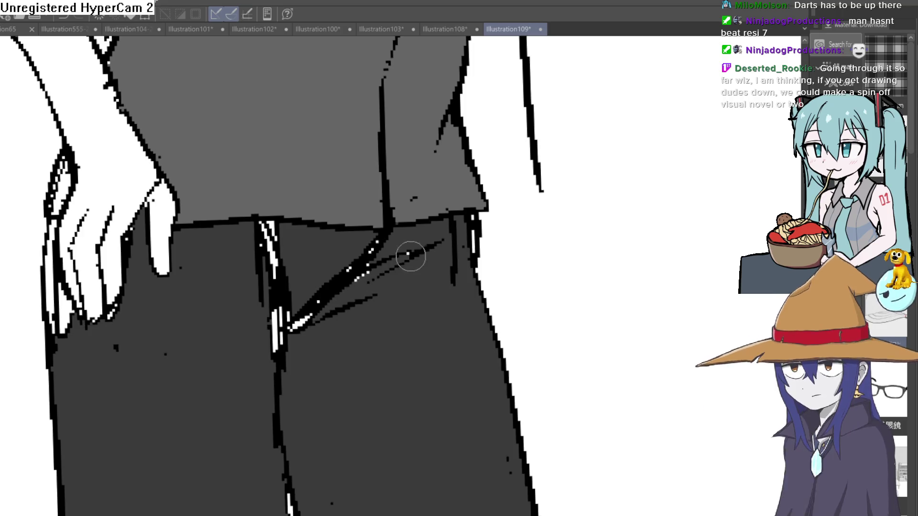
Paint grey over the thick zipper line and mirror the view to check it
mouse_move(365, 250)
left_mouse_down()
mouse_move(381, 254)
mouse_move(337, 281)
mouse_move(368, 252)
left_mouse_up()
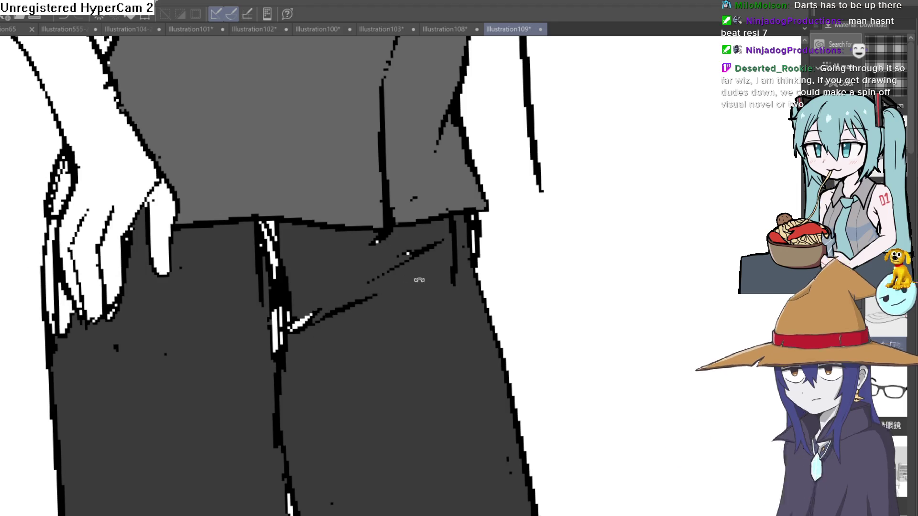
left_click_drag(410, 276, 434, 287)
key("h")
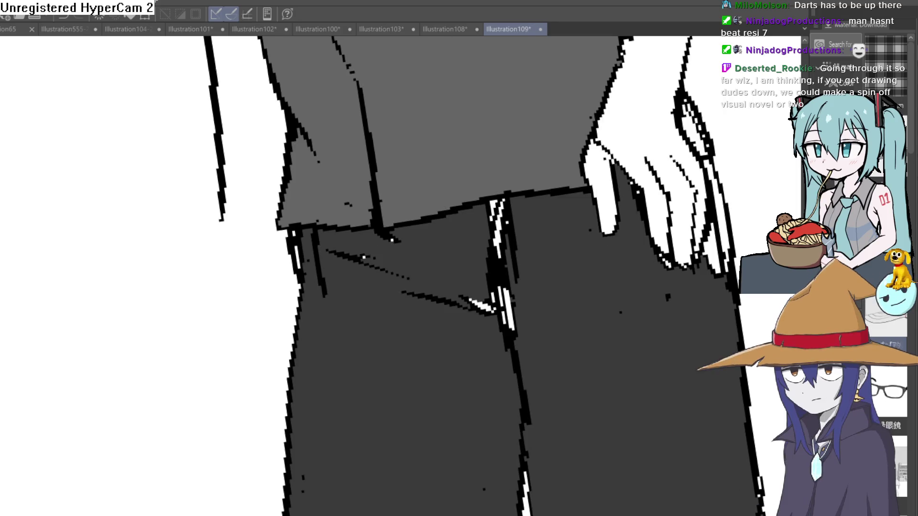
mouse_move(392, 294)
left_mouse_down()
mouse_move(363, 358)
mouse_move(469, 328)
mouse_move(369, 314)
mouse_move(319, 361)
mouse_move(259, 370)
mouse_move(257, 404)
left_mouse_up()
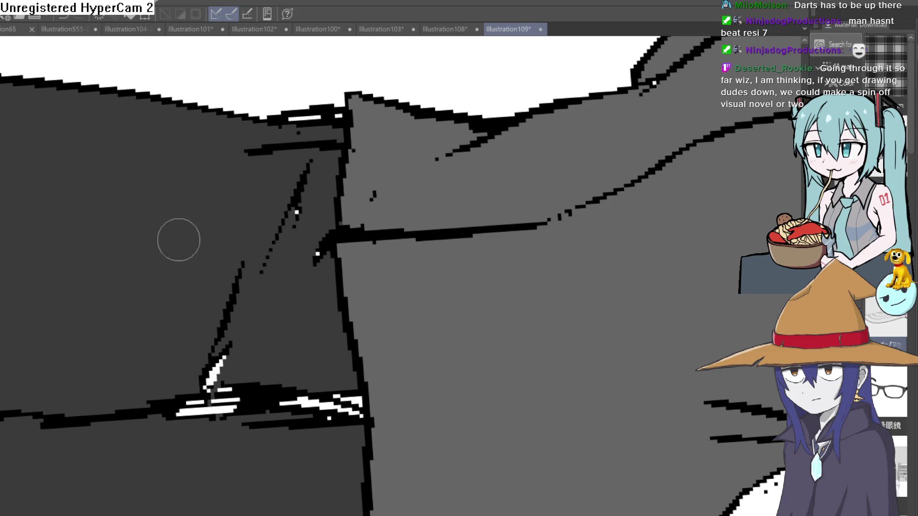
Draw two diagonal crease strokes and a belt stroke, then grey out the fold's black line
mouse_move(206, 377)
left_mouse_down()
mouse_move(301, 225)
mouse_move(256, 227)
mouse_move(365, 262)
mouse_move(391, 187)
left_mouse_up()
mouse_move(369, 343)
left_mouse_down()
mouse_move(487, 409)
mouse_move(460, 322)
left_mouse_up()
left_click_drag(497, 277, 518, 236)
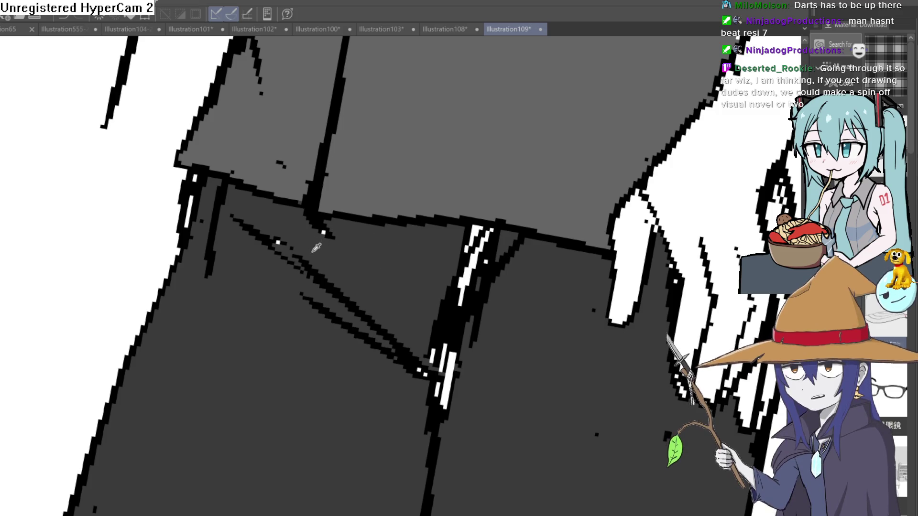
mouse_move(444, 354)
left_mouse_down()
mouse_move(440, 317)
mouse_move(440, 365)
mouse_move(493, 251)
mouse_move(463, 232)
mouse_move(482, 232)
mouse_move(463, 266)
mouse_move(467, 297)
mouse_move(498, 263)
mouse_move(479, 293)
left_mouse_up()
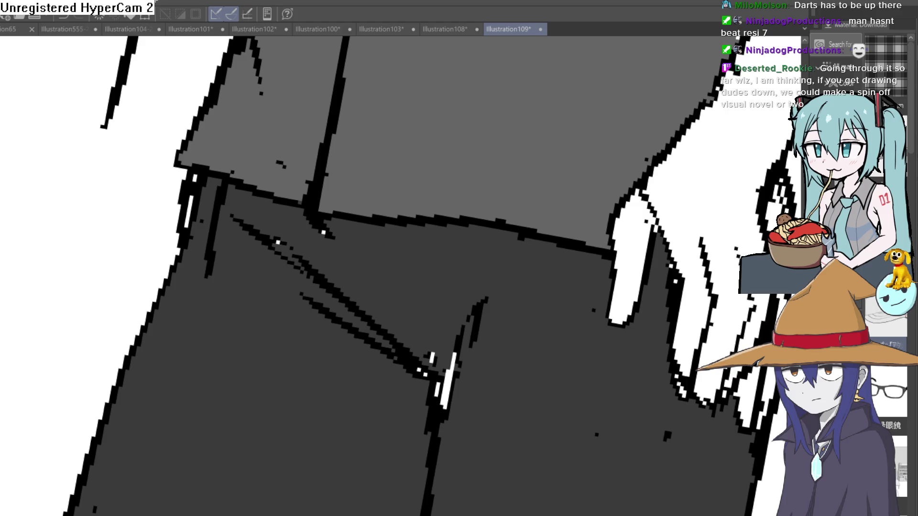
Hatch diagonal crease lines at the crotch and hip folds, undoing the last hatch
mouse_move(519, 306)
left_mouse_down()
mouse_move(475, 332)
mouse_move(549, 250)
left_mouse_up()
left_click_drag(483, 334, 549, 262)
left_click_drag(507, 309, 538, 292)
scroll(498, 260, "down", 6)
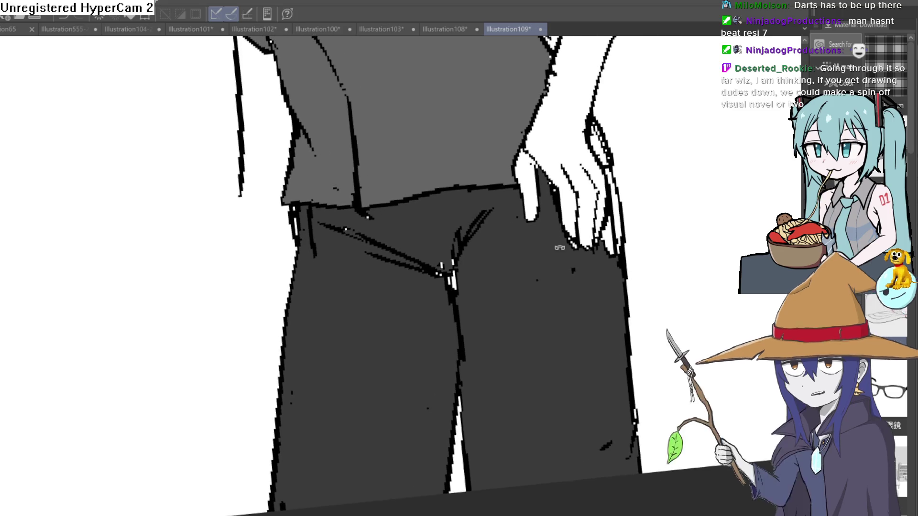
scroll(430, 397, "up", 6)
scroll(429, 397, "up", 3)
left_click_drag(399, 338, 434, 242)
key("ctrl+z")
scroll(435, 248, "down", 3)
scroll(477, 282, "up", 3)
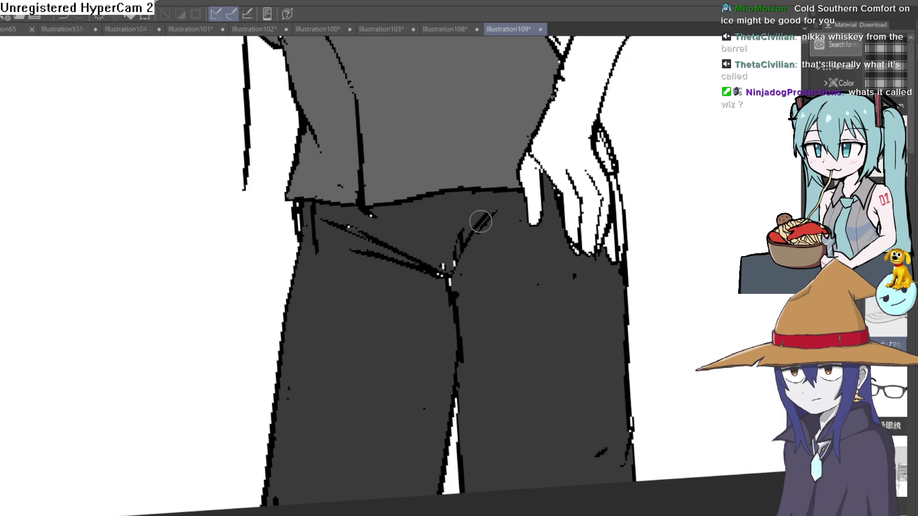
Redraw the doubled crotch line as a single stroke and paint trouser grey over the stray mark
mouse_move(461, 239)
left_mouse_down()
mouse_move(465, 225)
mouse_move(459, 262)
mouse_move(436, 283)
left_mouse_up()
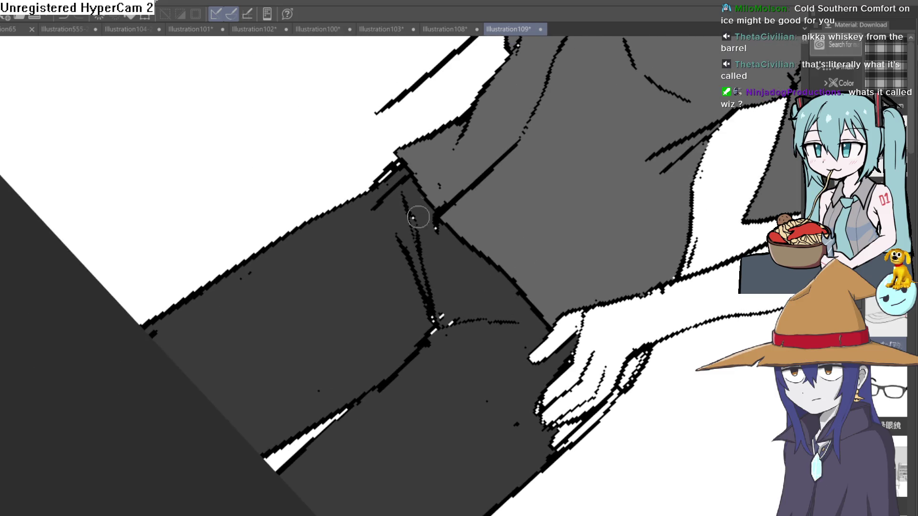
mouse_move(407, 206)
left_mouse_down()
mouse_move(397, 167)
mouse_move(385, 181)
mouse_move(437, 236)
mouse_move(468, 196)
mouse_move(450, 221)
mouse_move(491, 219)
left_mouse_up()
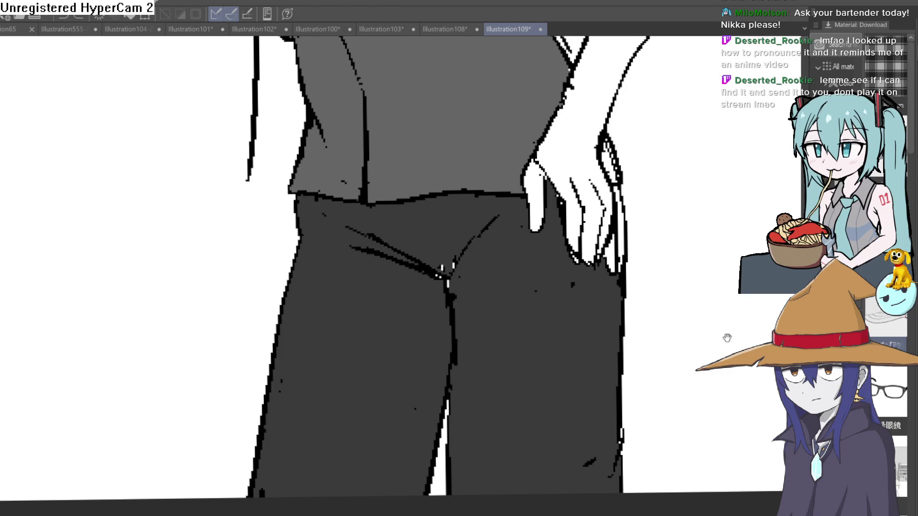
scroll(587, 349, "down", 5)
scroll(587, 349, "down", 2)
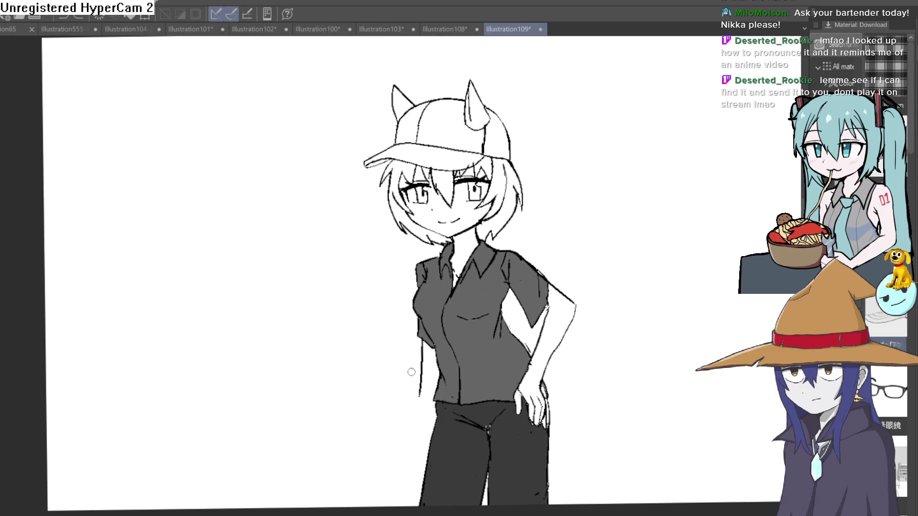
scroll(526, 282, "up", 6)
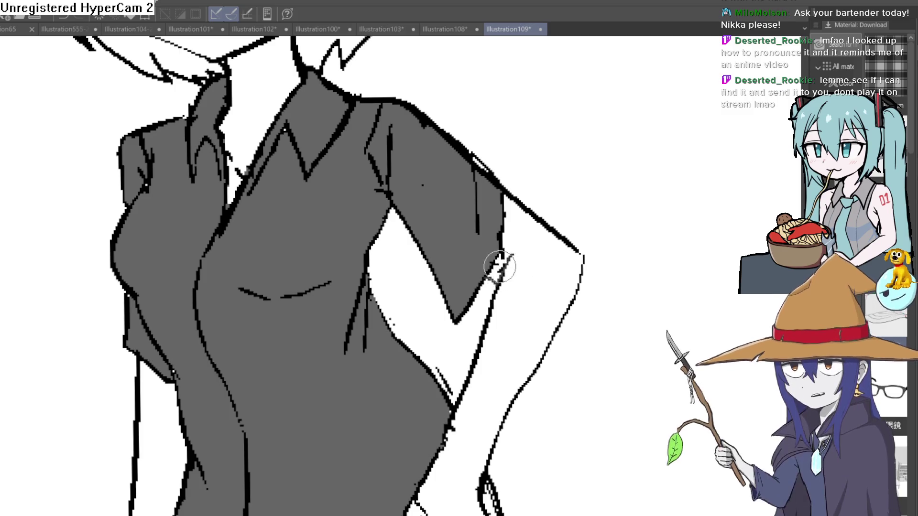
scroll(578, 282, "down", 6)
scroll(561, 262, "up", 4)
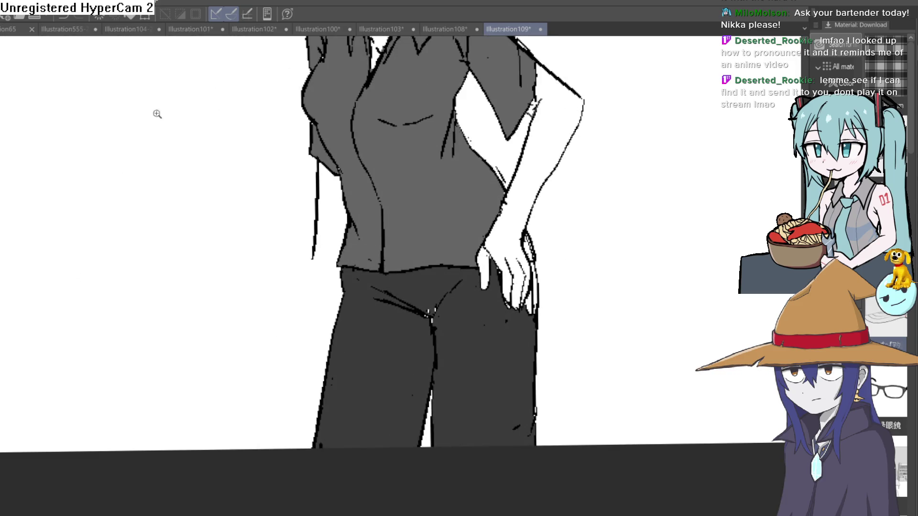
scroll(514, 273, "up", 4)
Paint dark grey along the pants edge to fill the white strip beside the fingers
left_click_drag(521, 306, 523, 341)
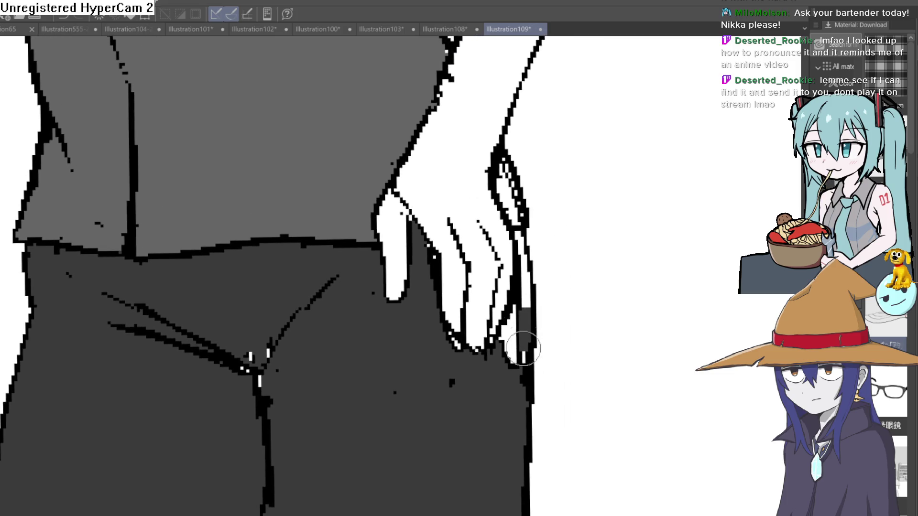
mouse_move(520, 389)
left_mouse_down()
mouse_move(525, 294)
mouse_move(514, 206)
mouse_move(519, 234)
left_mouse_up()
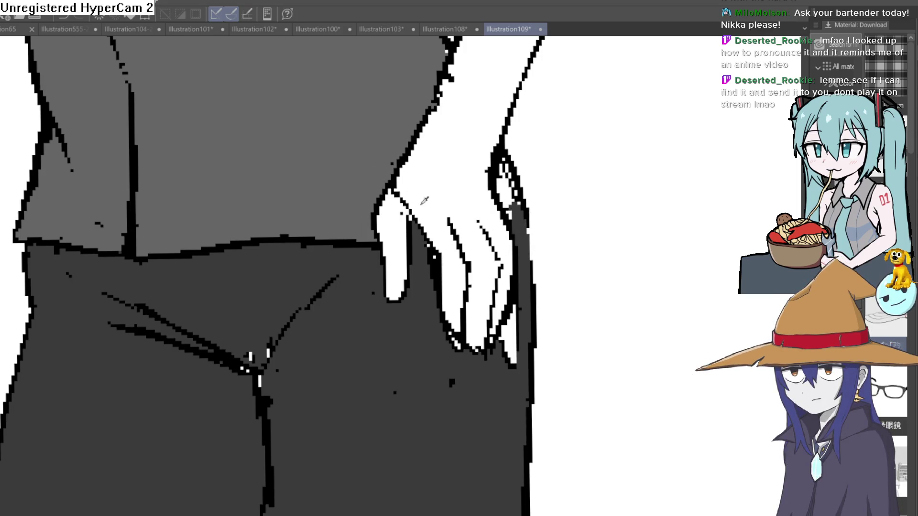
mouse_move(511, 196)
left_mouse_down()
mouse_move(516, 224)
mouse_move(498, 191)
mouse_move(499, 163)
mouse_move(518, 219)
mouse_move(508, 158)
mouse_move(519, 236)
left_mouse_up()
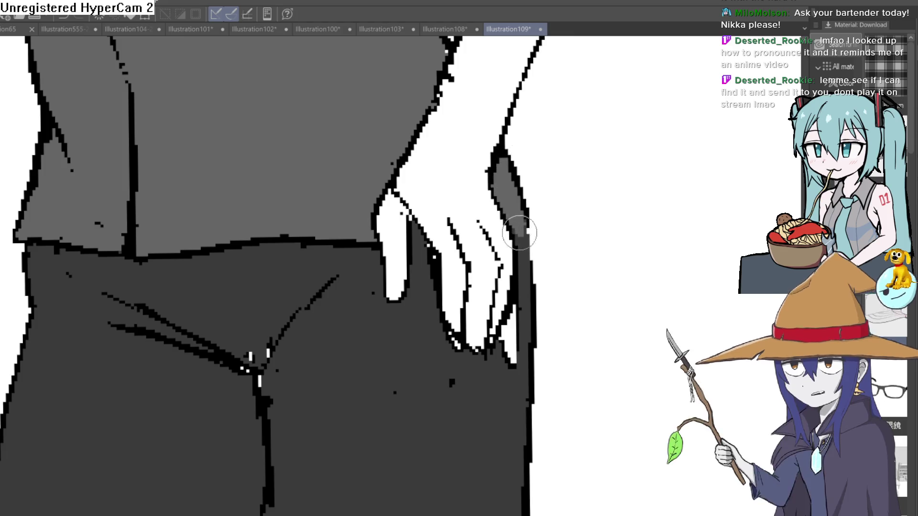